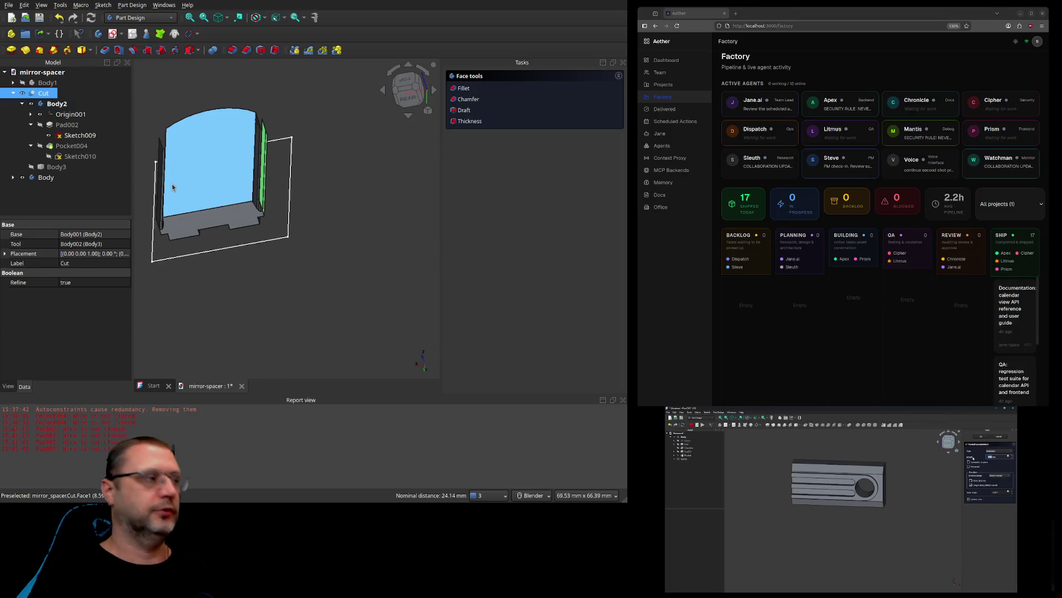
Step: Select the long top face of the Cut part as the sketch reference
mouse_move(175, 182)
middle_mouse_down("shift")
mouse_move(306, 325)
mouse_move(230, 190)
middle_mouse_up("shift")
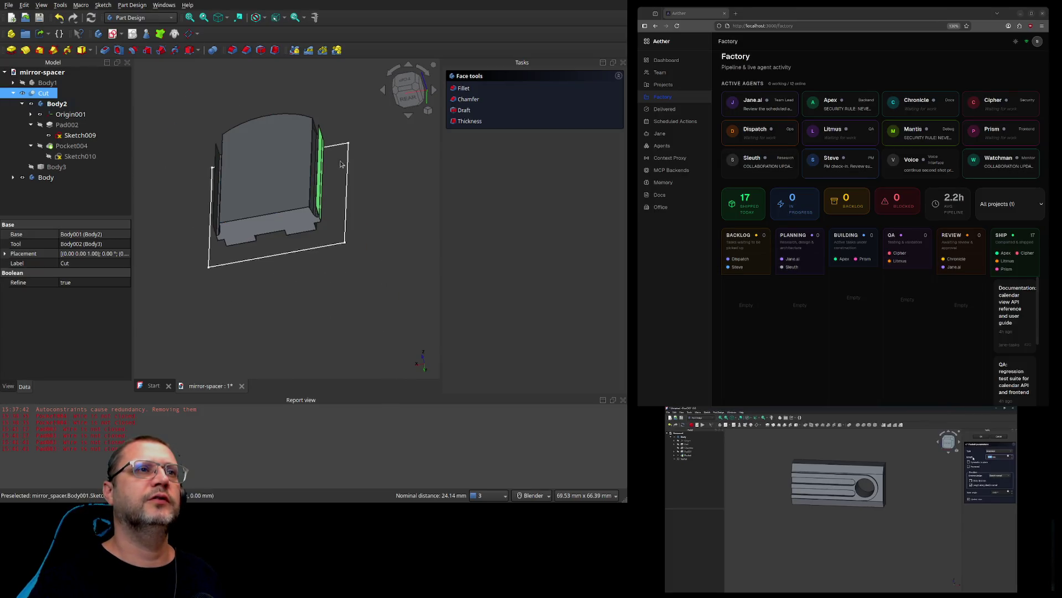
scroll(357, 180, "up", 1)
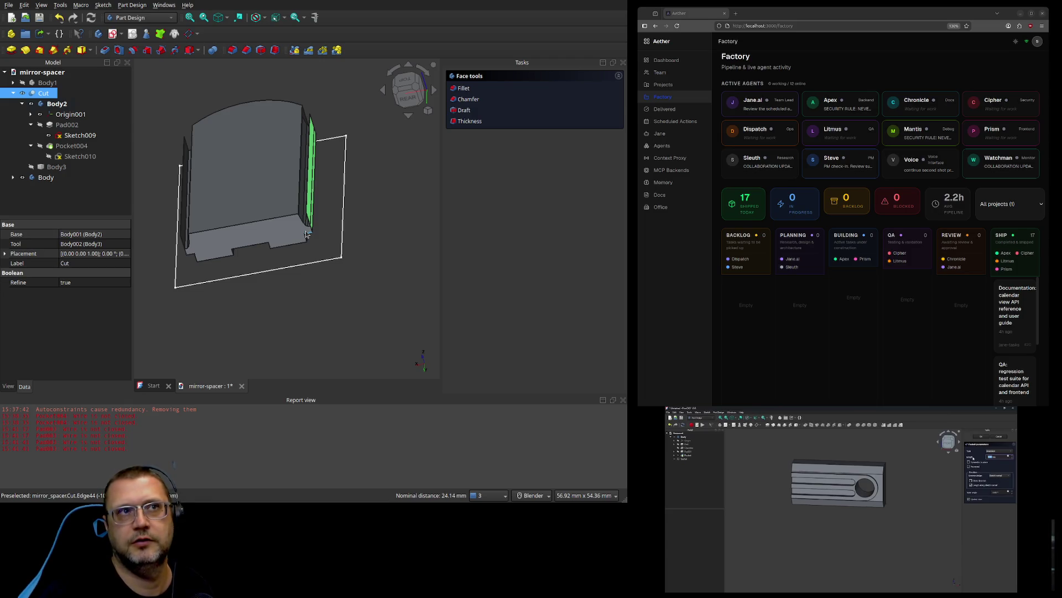
scroll(307, 229, "up", 5)
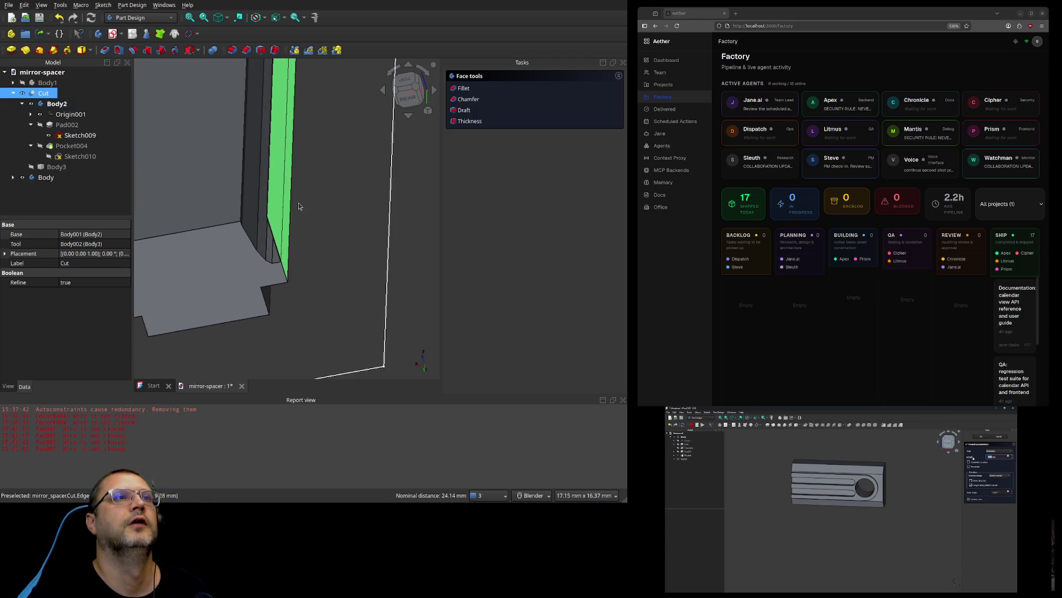
scroll(287, 208, "up", 2)
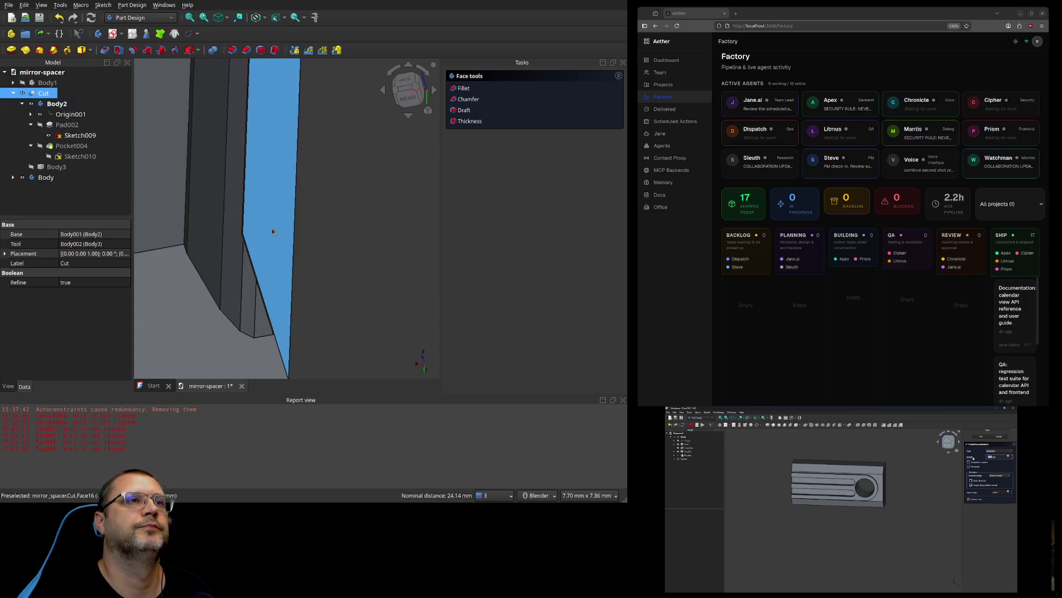
double_click(271, 232)
left_click(280, 229)
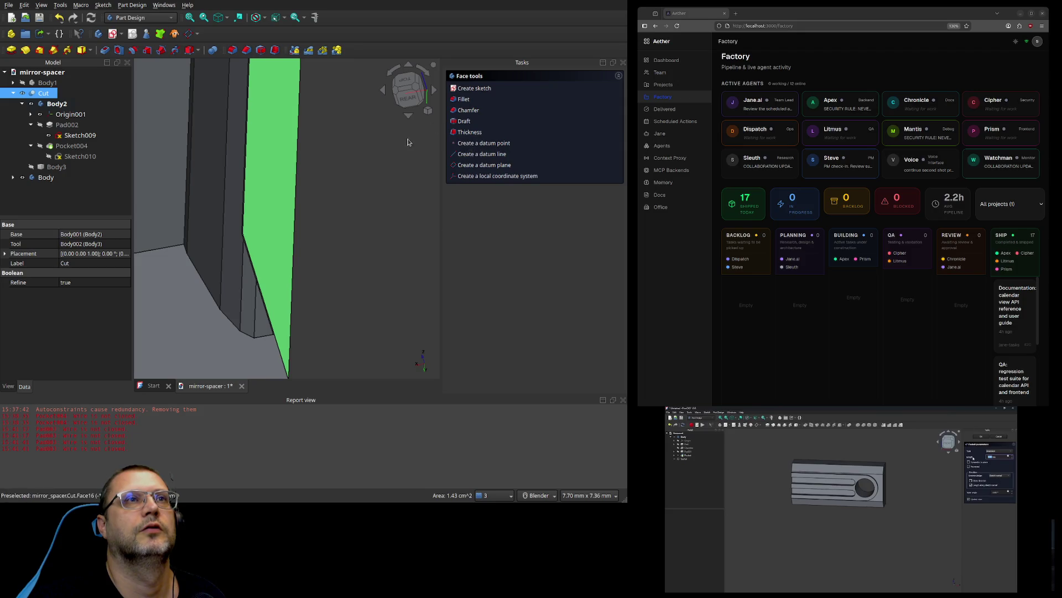
scroll(366, 144, "down", 3)
scroll(367, 142, "down", 3)
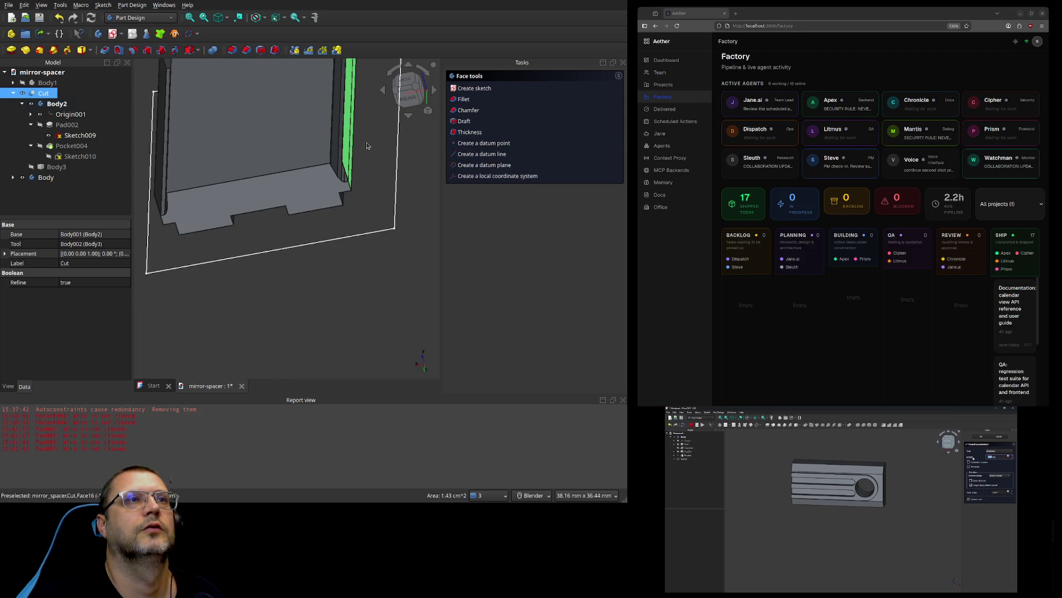
mouse_move(375, 144)
middle_mouse_down()
mouse_move(323, 237)
mouse_move(382, 190)
mouse_move(218, 230)
mouse_move(348, 223)
mouse_move(228, 234)
mouse_move(195, 252)
mouse_move(312, 227)
middle_mouse_up()
double_click(319, 227)
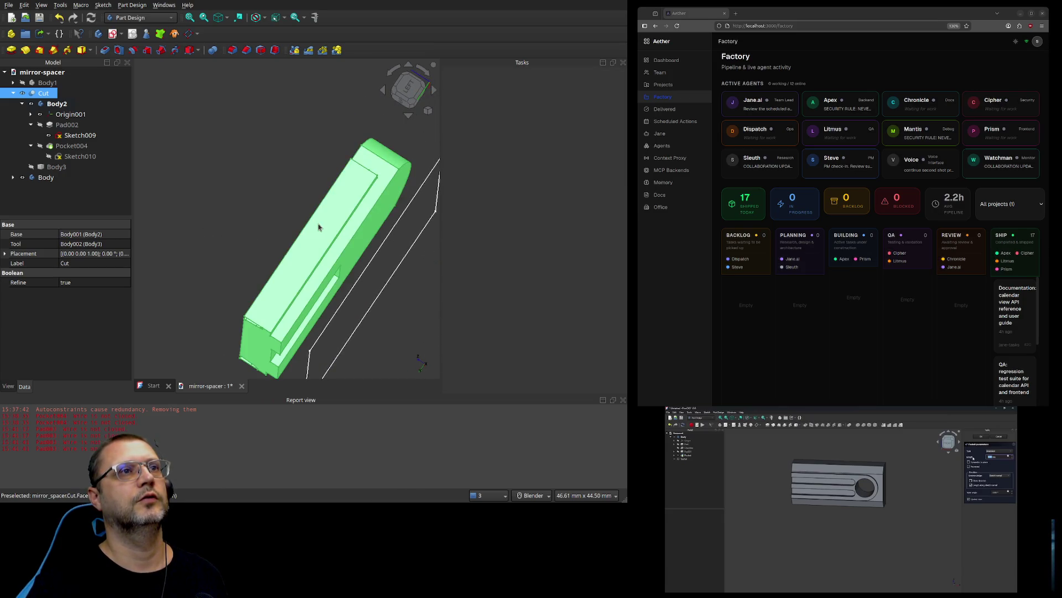
left_click(321, 228)
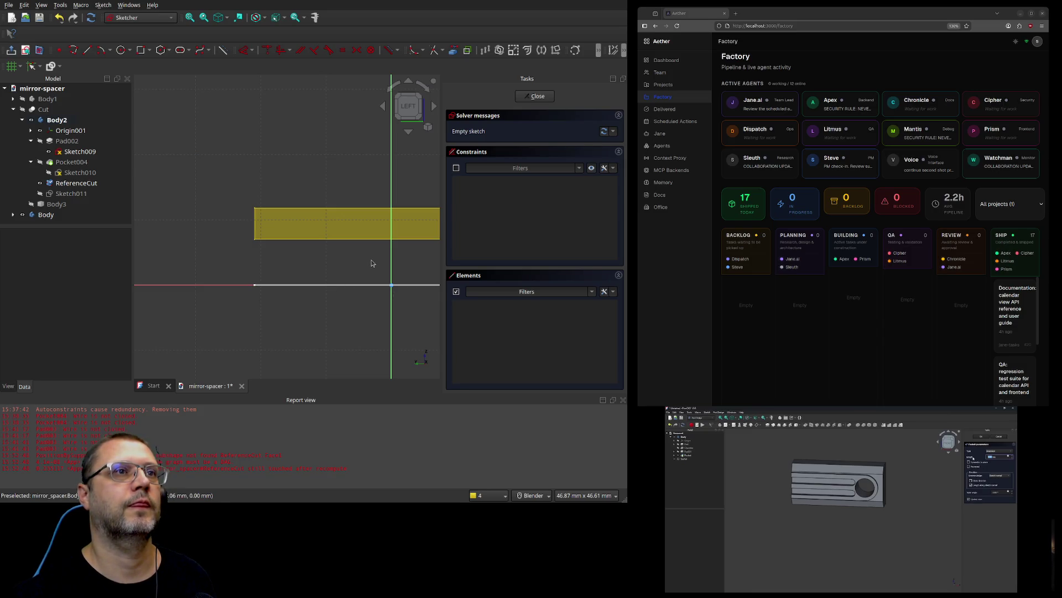
Step: Turn the empty Sketch011 to a straight top view with the navigation cube
mouse_move(368, 261)
middle_mouse_down("shift")
mouse_move(307, 268)
mouse_move(308, 280)
mouse_move(316, 244)
mouse_move(301, 268)
mouse_move(364, 197)
middle_mouse_up("shift")
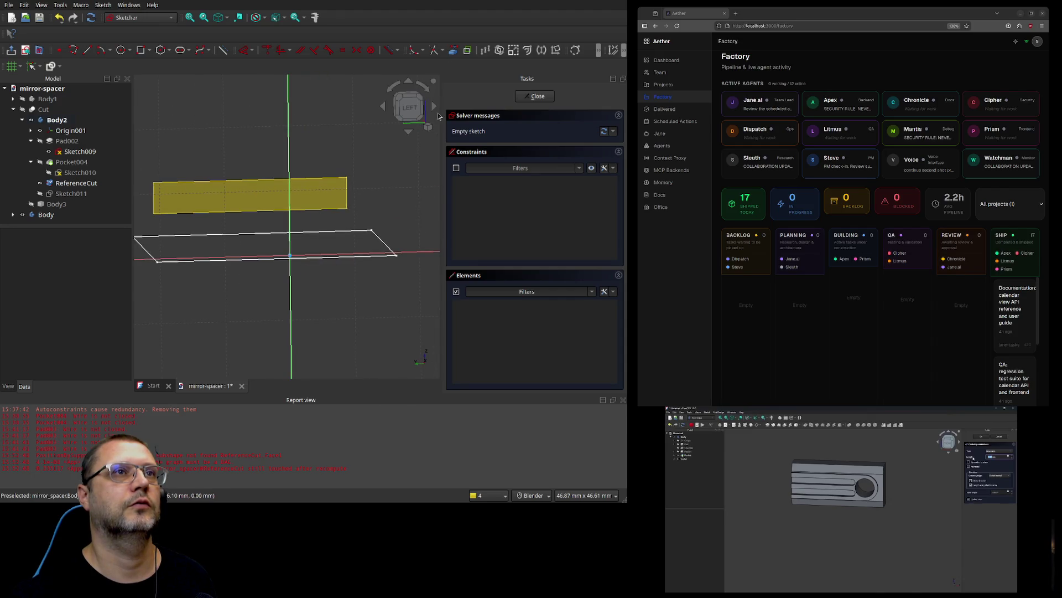
left_click(433, 106)
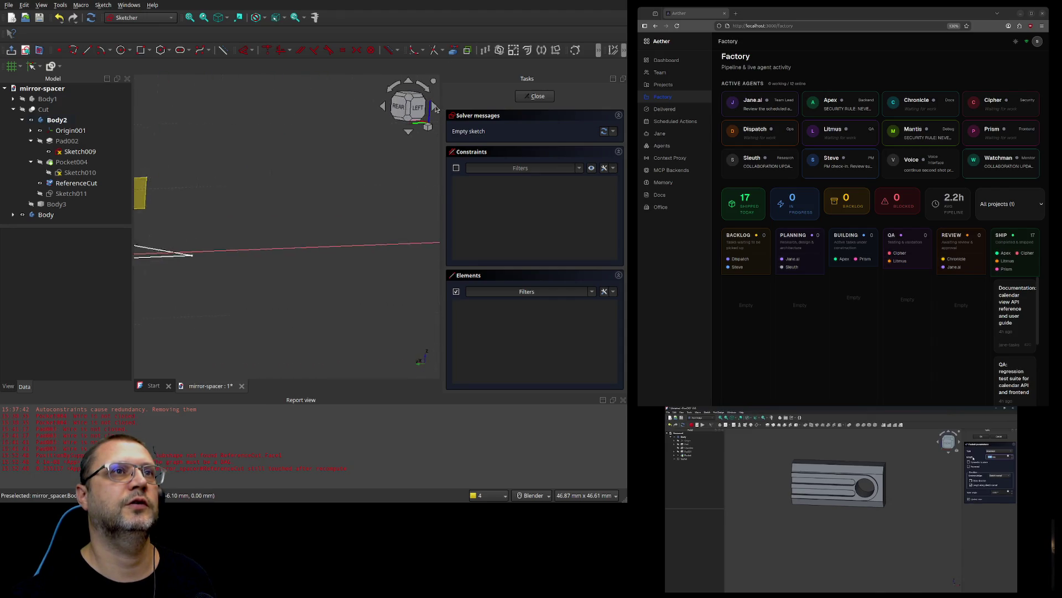
left_click(436, 108)
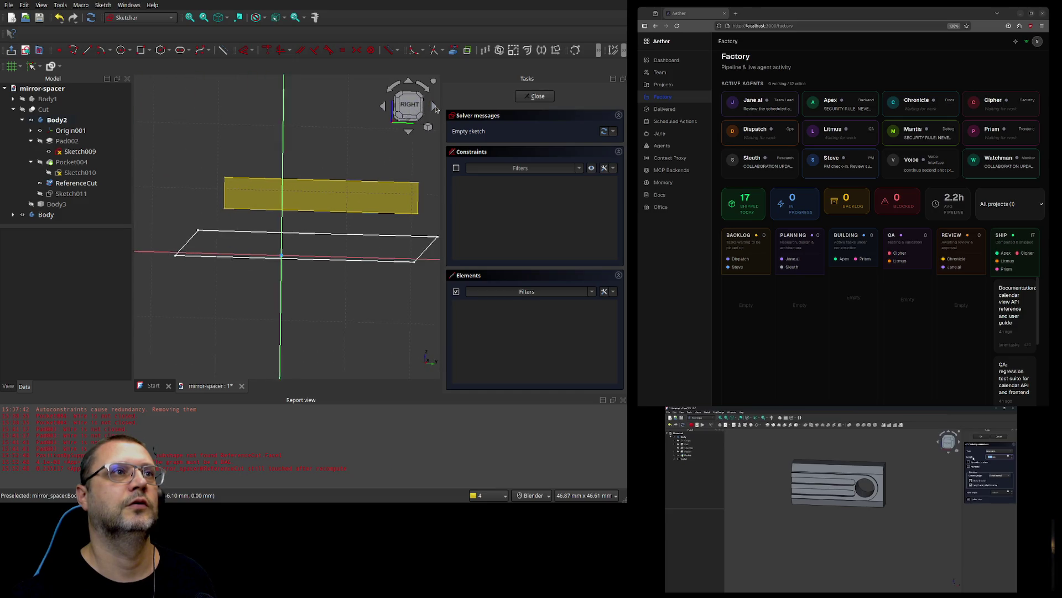
mouse_move(357, 304)
middle_mouse_down()
mouse_move(297, 306)
mouse_move(287, 288)
mouse_move(334, 304)
mouse_move(320, 293)
mouse_move(318, 309)
mouse_move(299, 276)
mouse_move(241, 289)
middle_mouse_up()
left_click(435, 107)
left_click(435, 108)
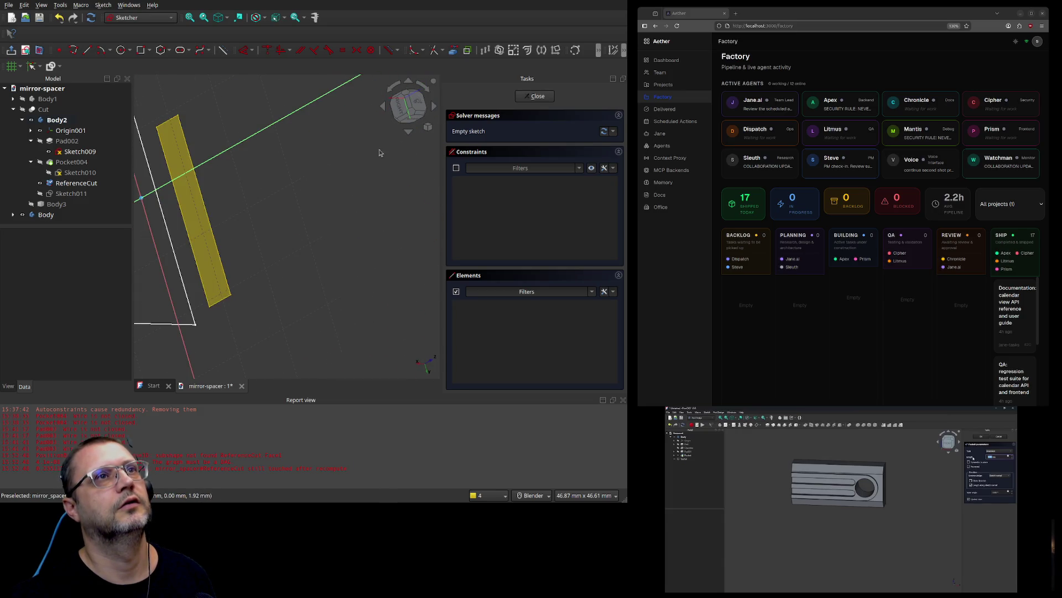
left_click(423, 105)
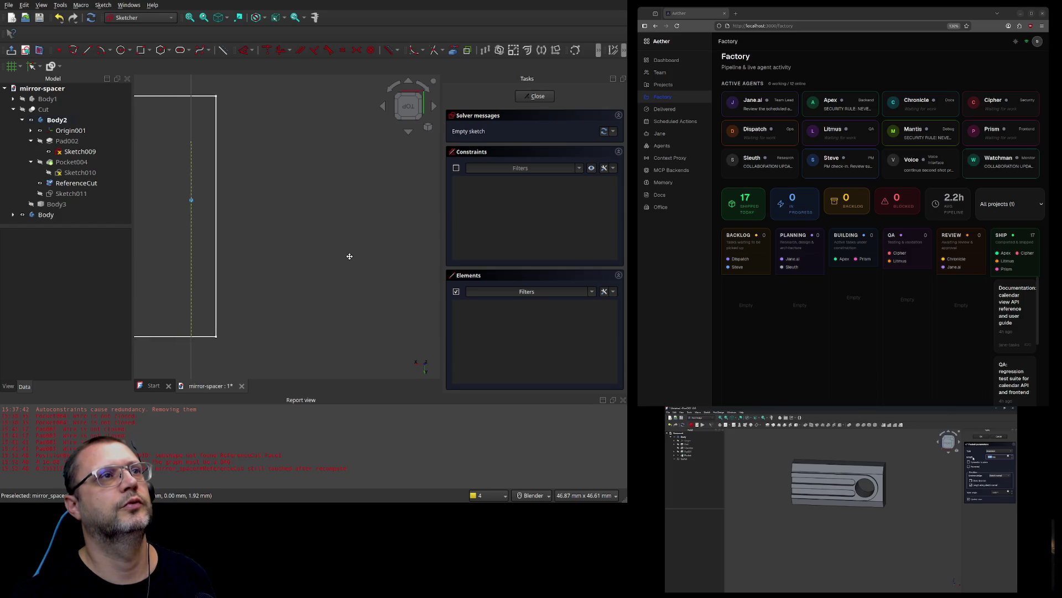
middle_click_drag(373, 255, 363, 252)
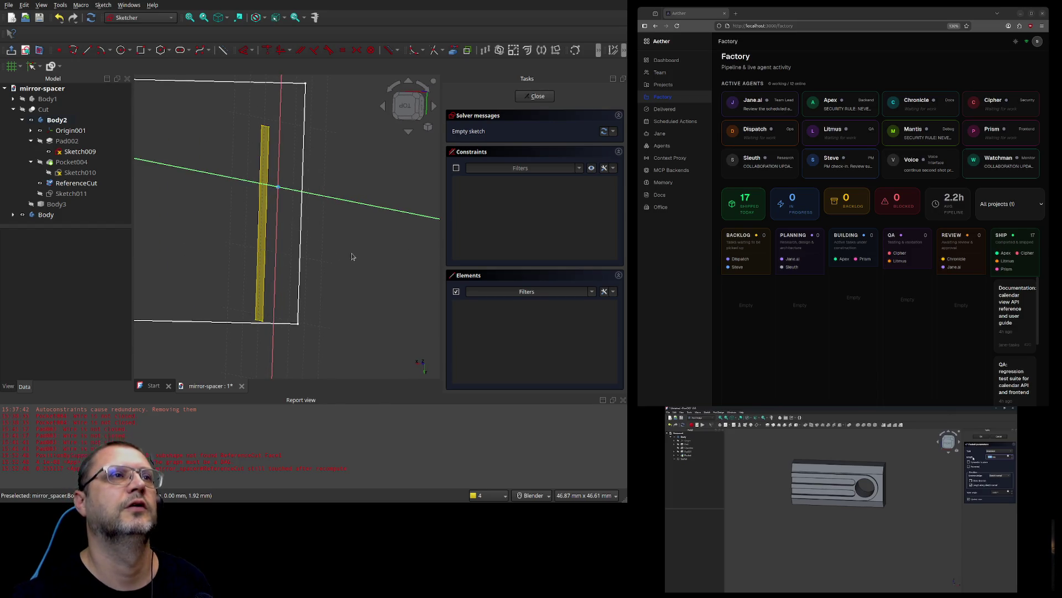
left_click(406, 107)
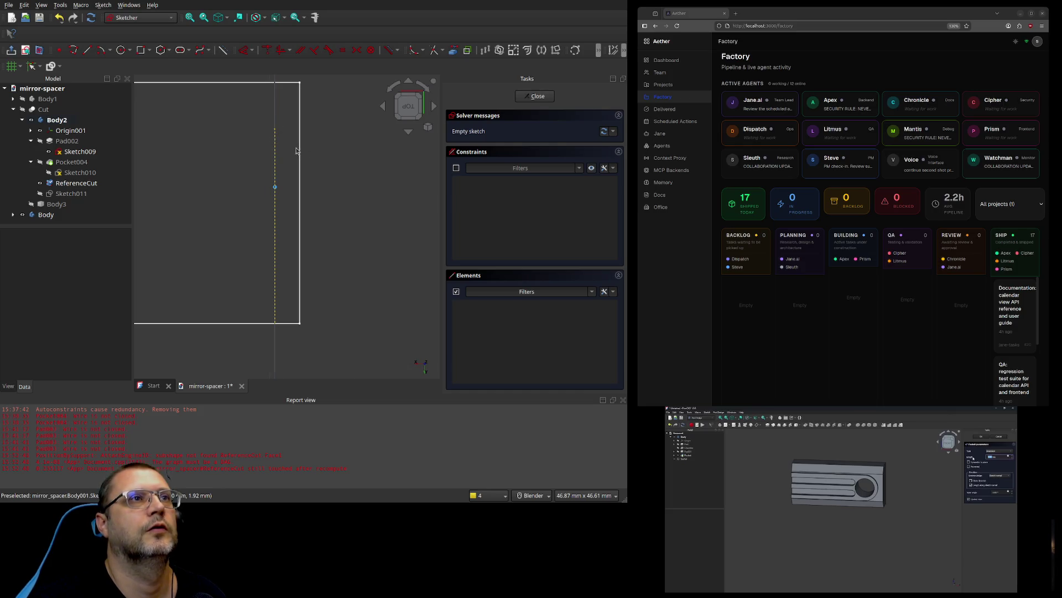
scroll(296, 151, "up", 3)
scroll(275, 136, "up", 1)
scroll(275, 134, "down", 3)
scroll(275, 133, "up", 3)
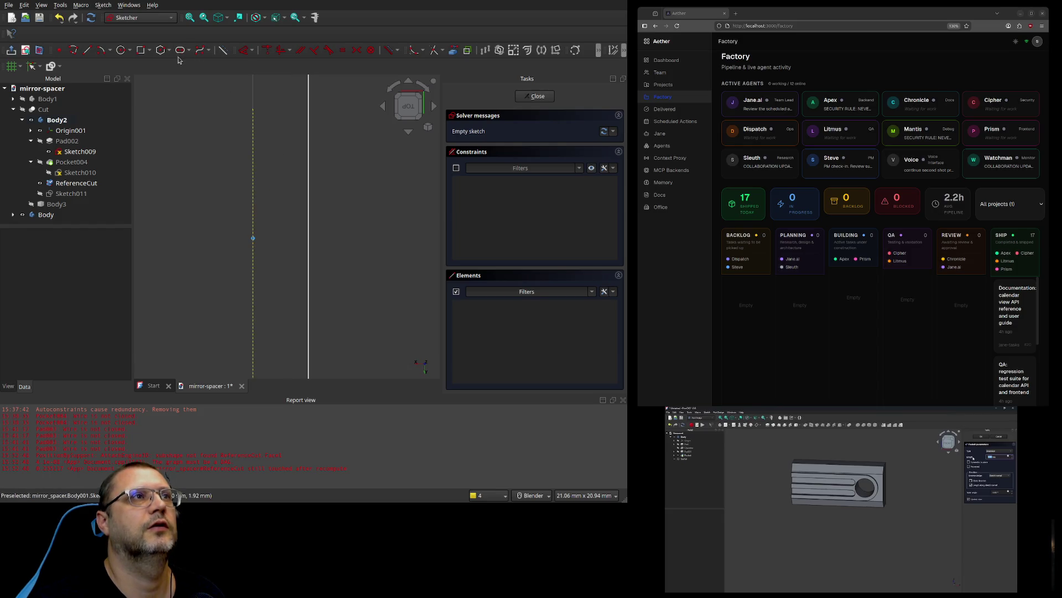
Step: Activate the Line tool, zoom into the sketch edge, and close Sketch011 still empty
left_click(86, 50)
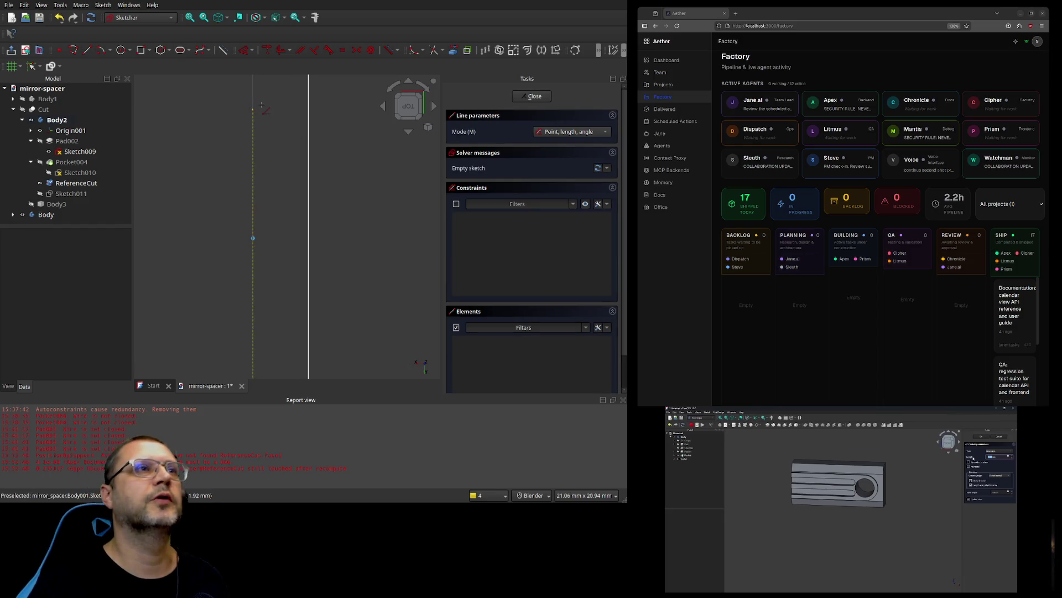
scroll(251, 110, "up", 10)
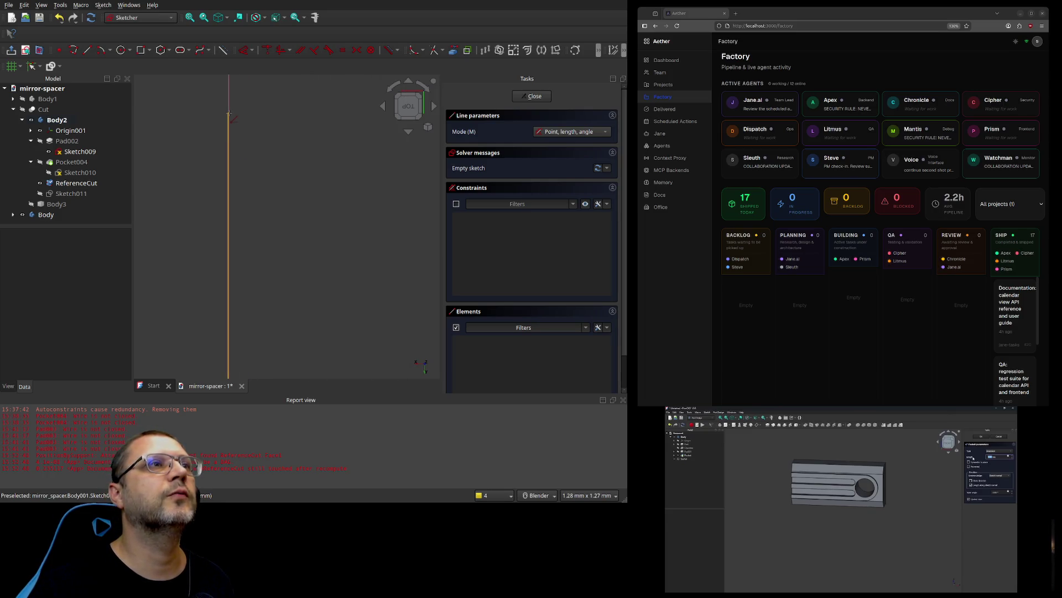
scroll(228, 114, "up", 10)
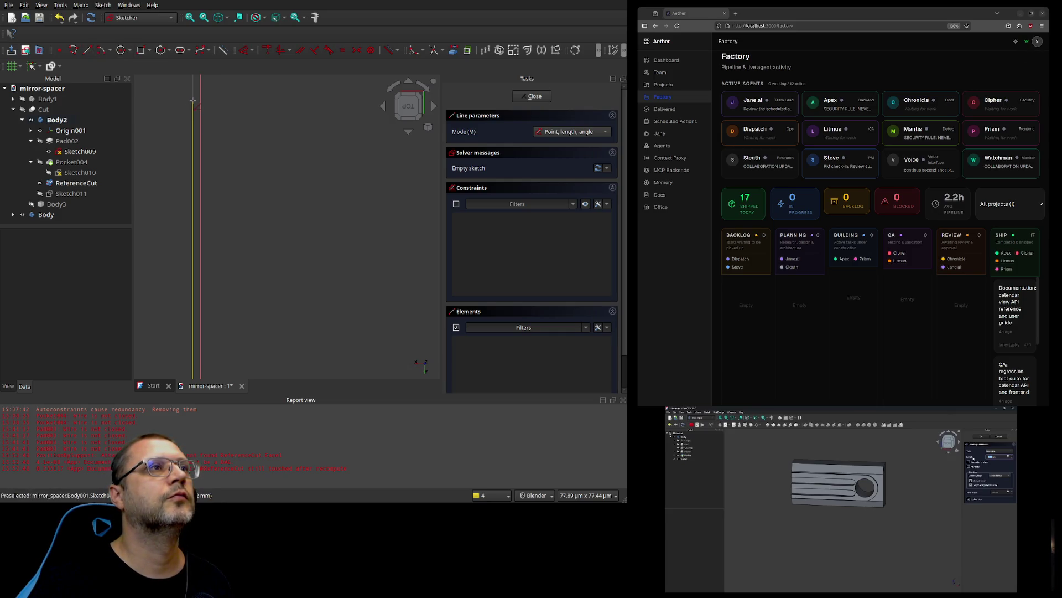
scroll(214, 97, "down", 5)
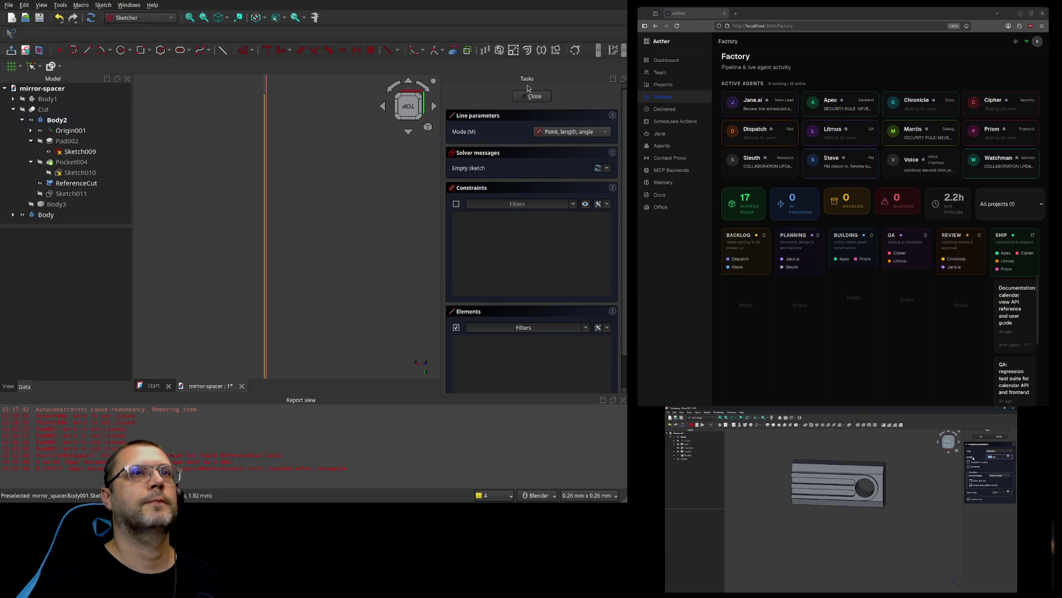
left_click(543, 97)
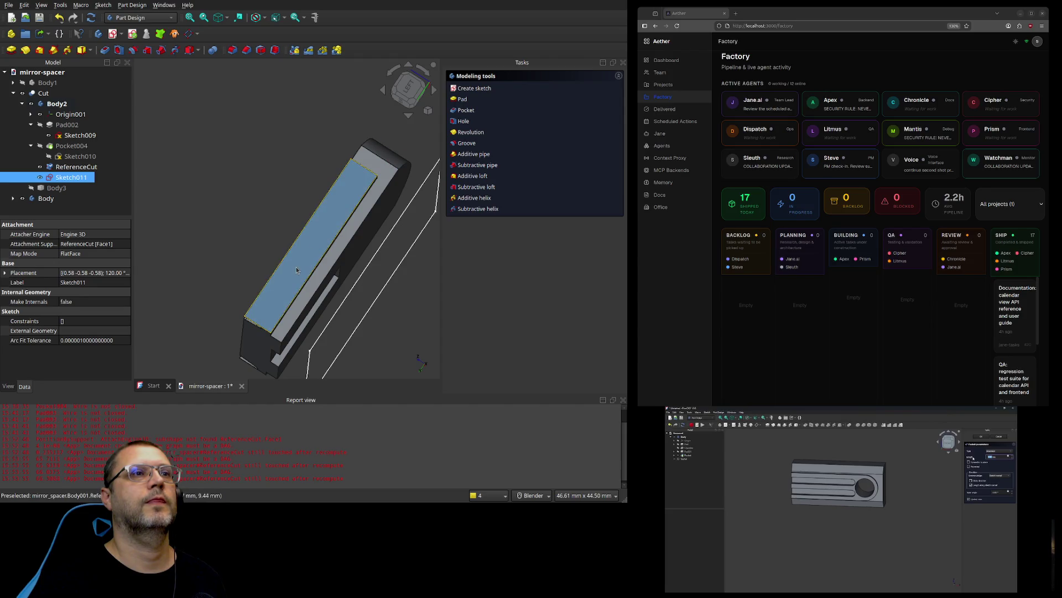
Step: Reopen Sketch011 and orbit it through top, rear and right-side views
double_click(65, 178)
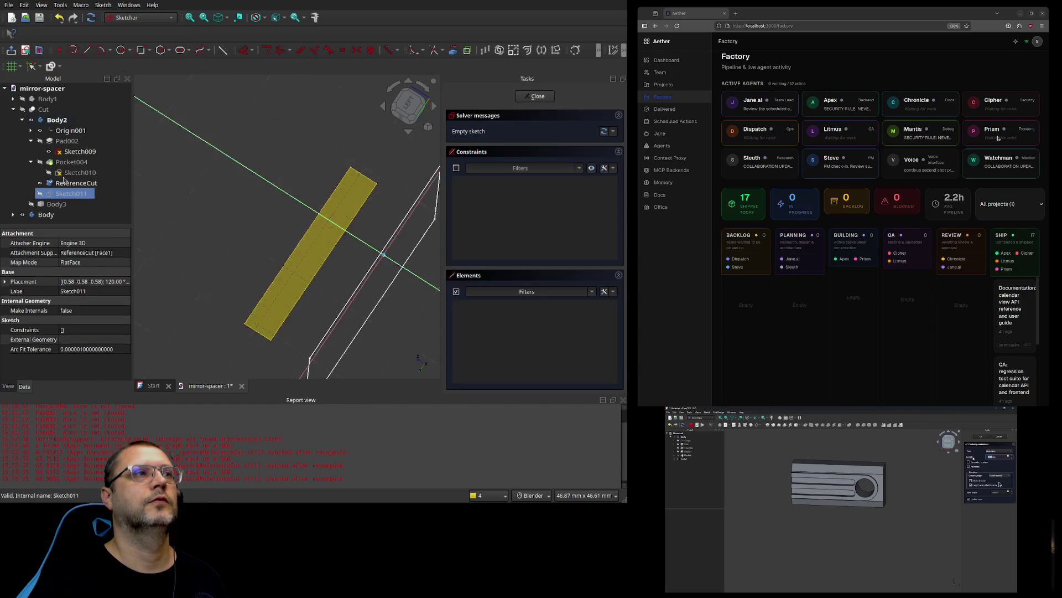
mouse_move(212, 208)
middle_mouse_down()
mouse_move(230, 240)
mouse_move(178, 208)
mouse_move(368, 344)
middle_mouse_up()
middle_click_drag(233, 268, 275, 277)
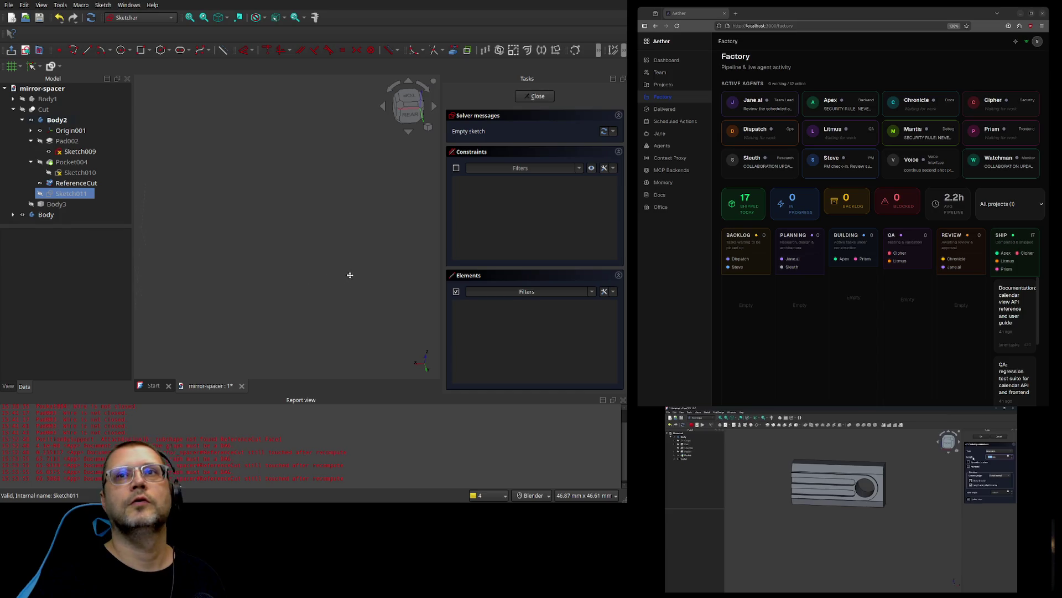
mouse_move(198, 268)
middle_mouse_down()
mouse_move(241, 244)
mouse_move(230, 215)
middle_mouse_up()
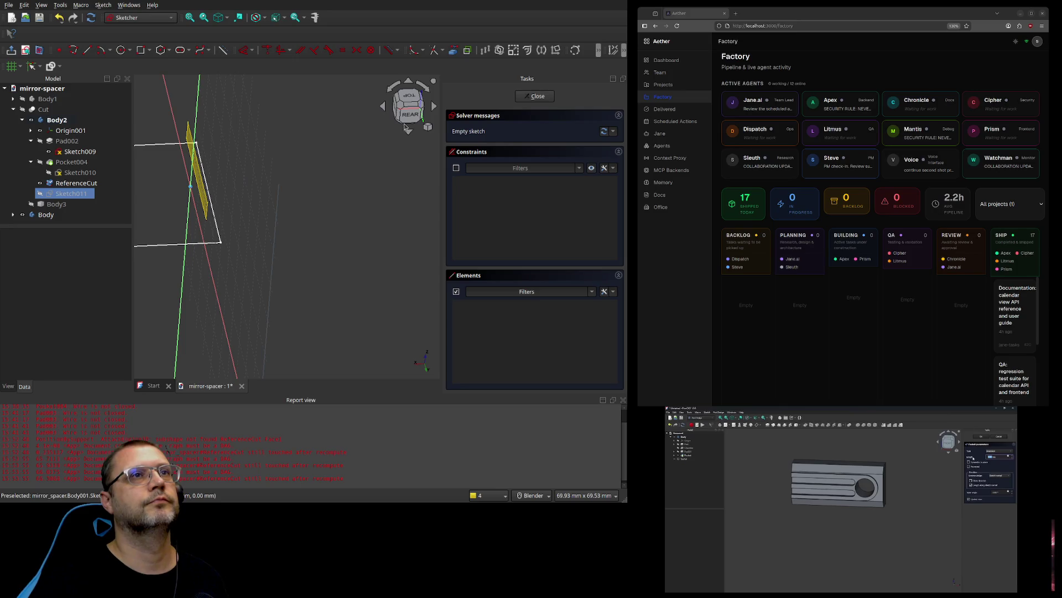
left_click(419, 97)
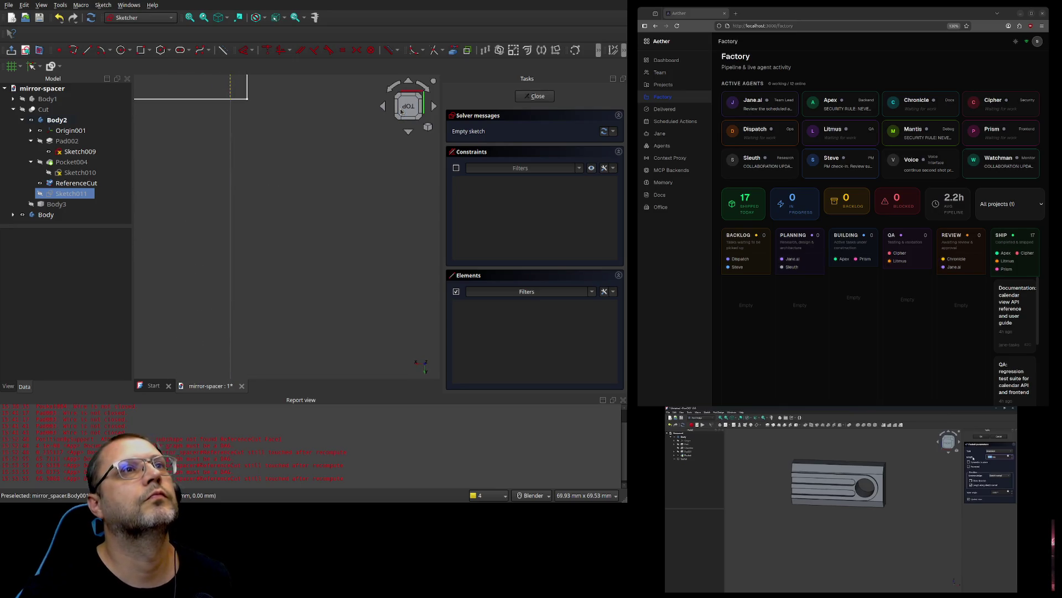
left_click(406, 83)
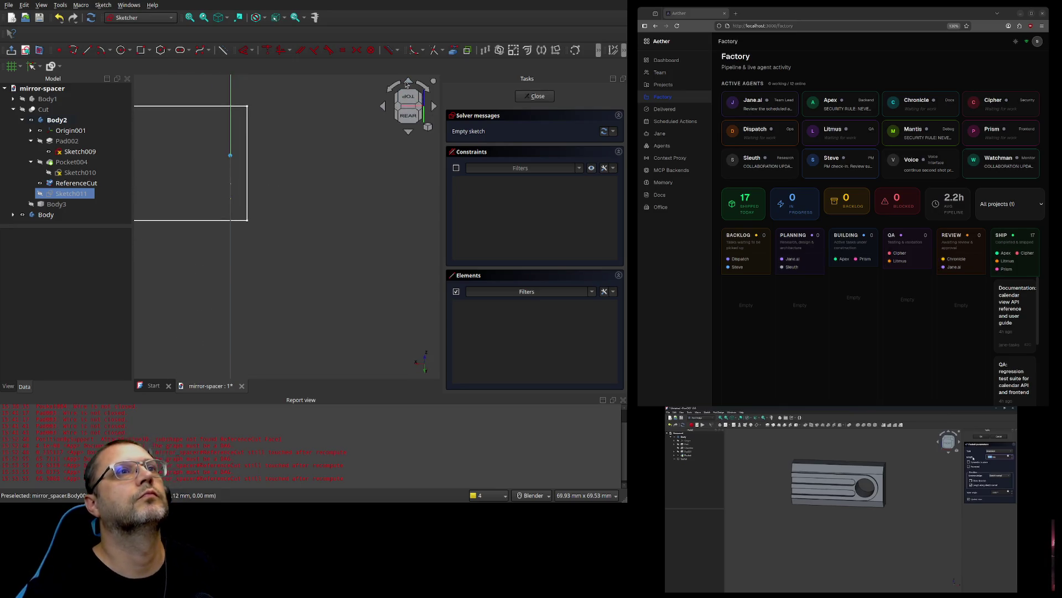
left_click(407, 84)
left_click(408, 105)
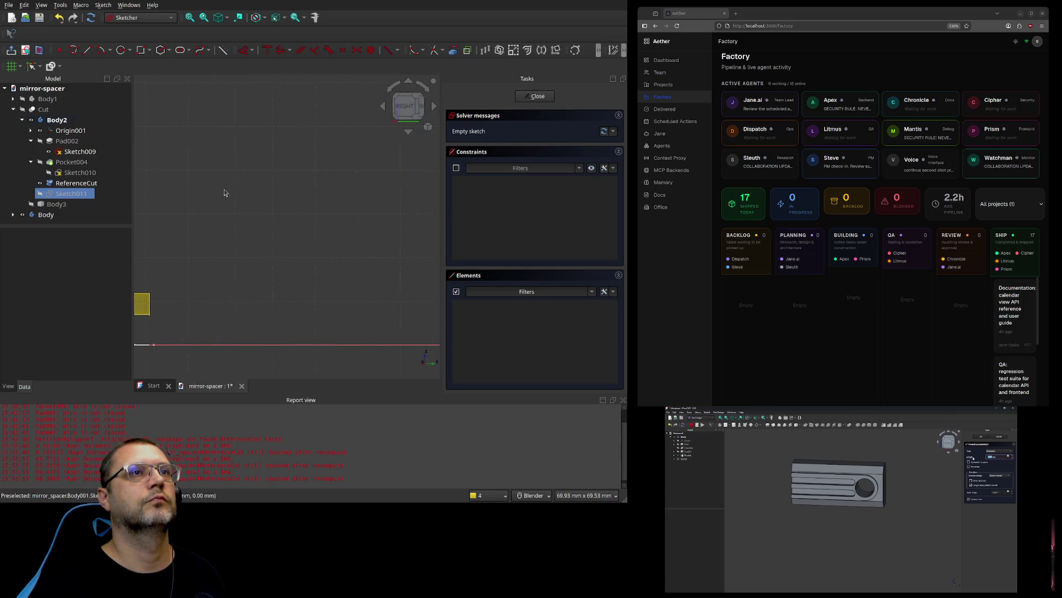
middle_click_drag(157, 228, 337, 218)
Step: Snap the sketch to the left view, adjust the zoom, and choose the Rectangle tool
scroll(298, 282, "up", 3)
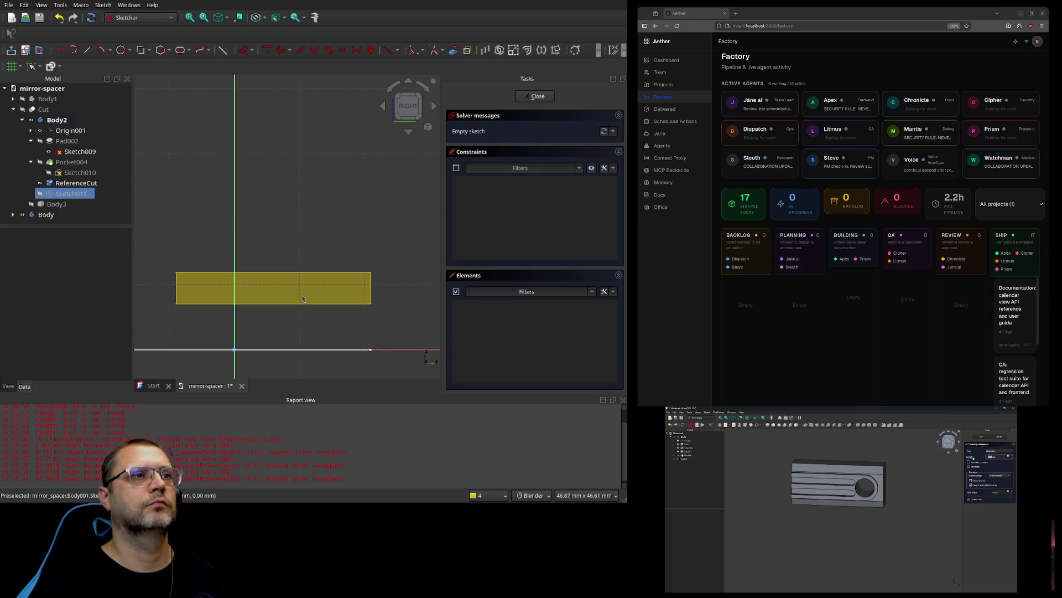
mouse_move(254, 194)
middle_mouse_down()
mouse_move(271, 261)
mouse_move(358, 367)
mouse_move(330, 334)
mouse_move(261, 322)
mouse_move(387, 347)
mouse_move(301, 329)
mouse_move(259, 230)
mouse_move(273, 237)
mouse_move(356, 199)
middle_mouse_up()
left_click(407, 106)
scroll(291, 180, "up", 3)
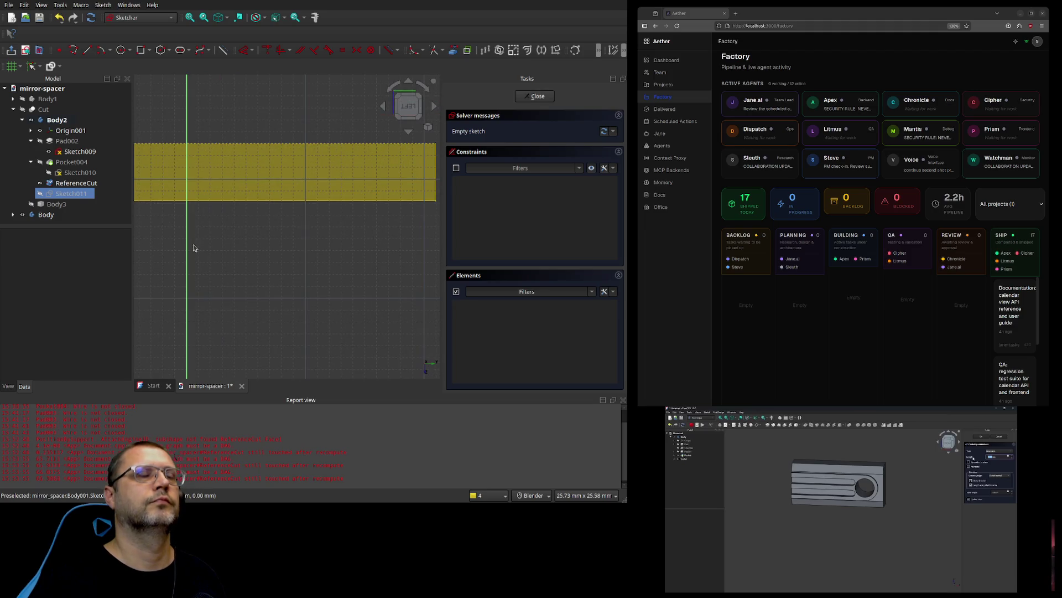
scroll(214, 253, "down", 3)
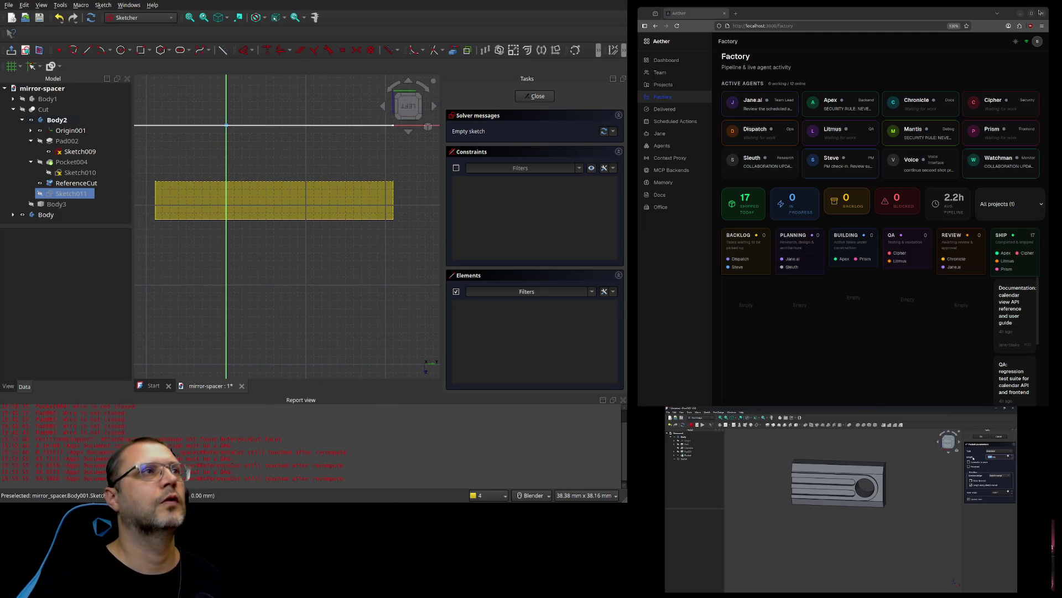
left_click(143, 51)
scroll(166, 160, "up", 2)
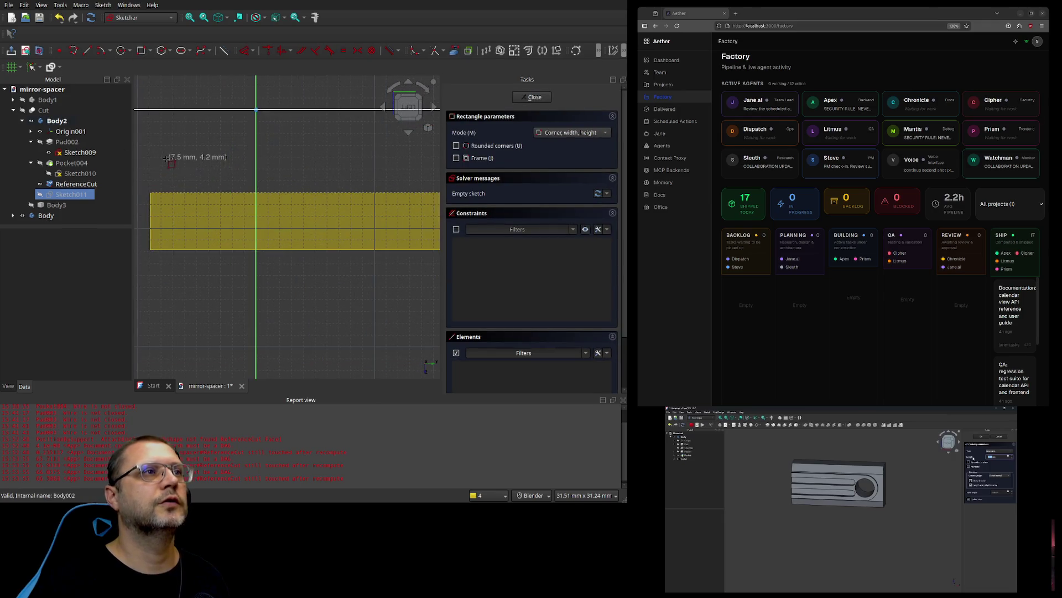
Step: Draw a rectangle in Sketch011, exit the sketch, and pocket it as Pocket005
left_click(149, 191)
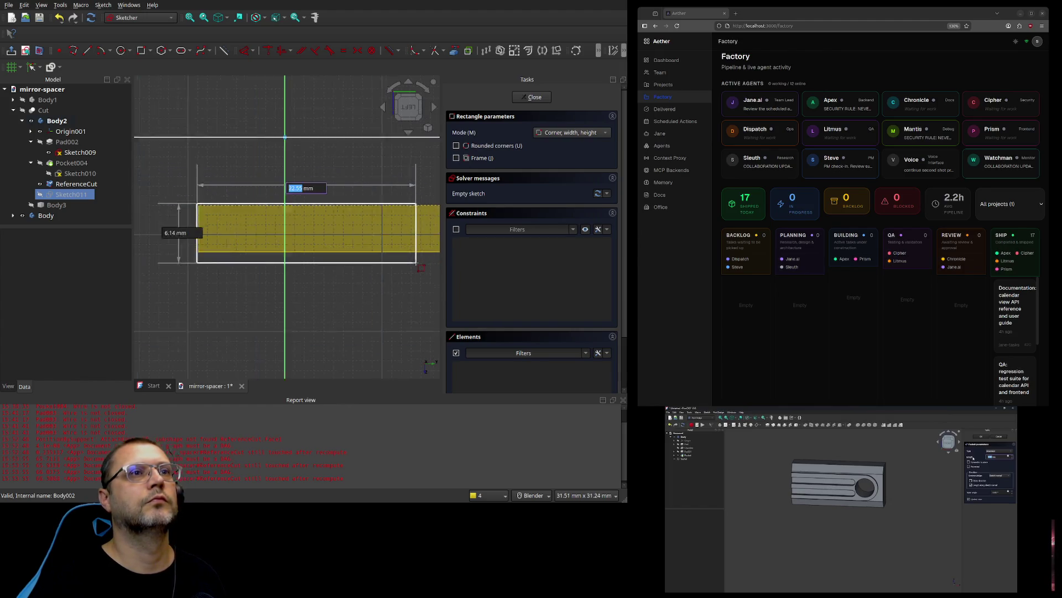
scroll(270, 277, "down", 2)
middle_click_drag(366, 268, 345, 269, "shift")
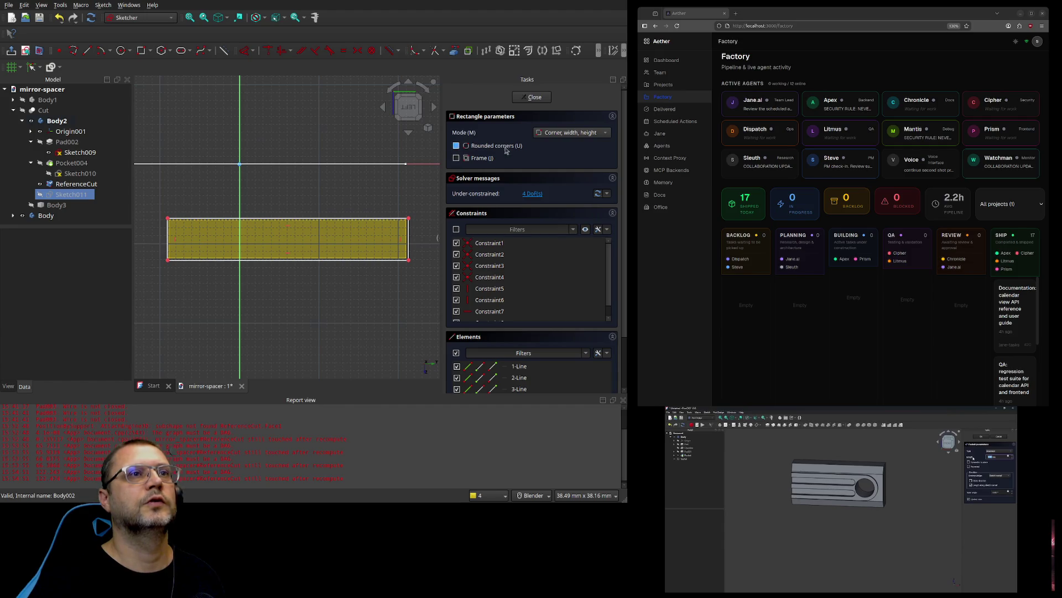
key("Escape")
key("Escape")
left_click(467, 112)
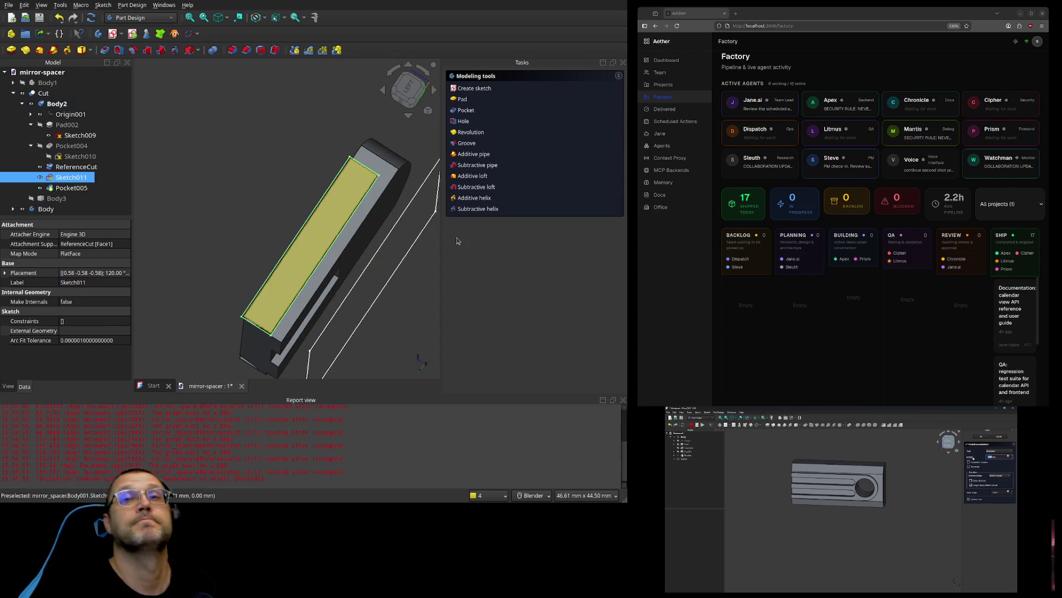
Step: Create Pocket006 from Sketch011 on the reference face, then inspect Pocket005 and Pocket006
left_click(344, 195)
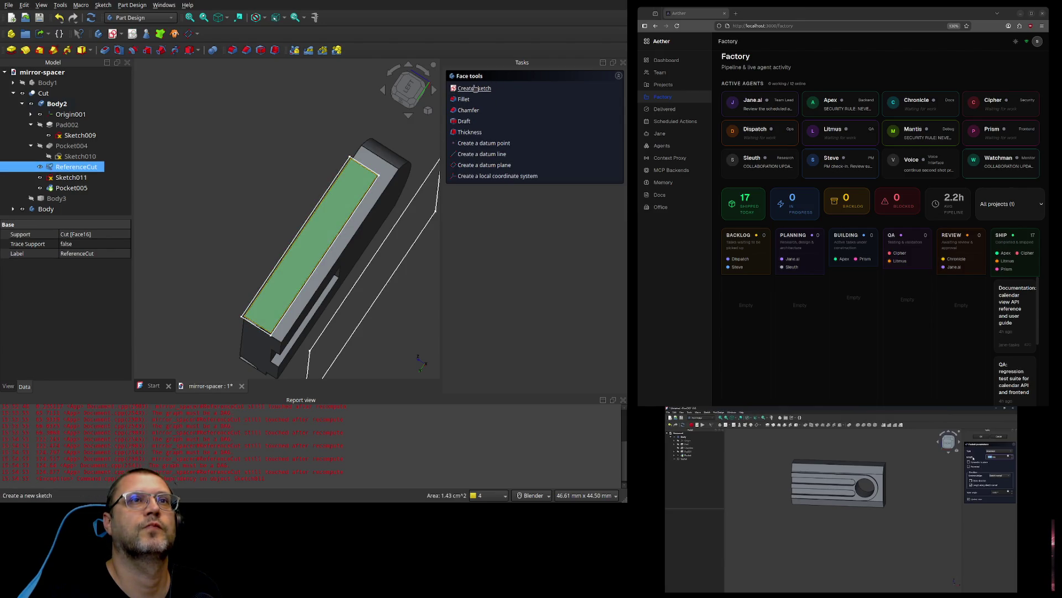
left_click(71, 177)
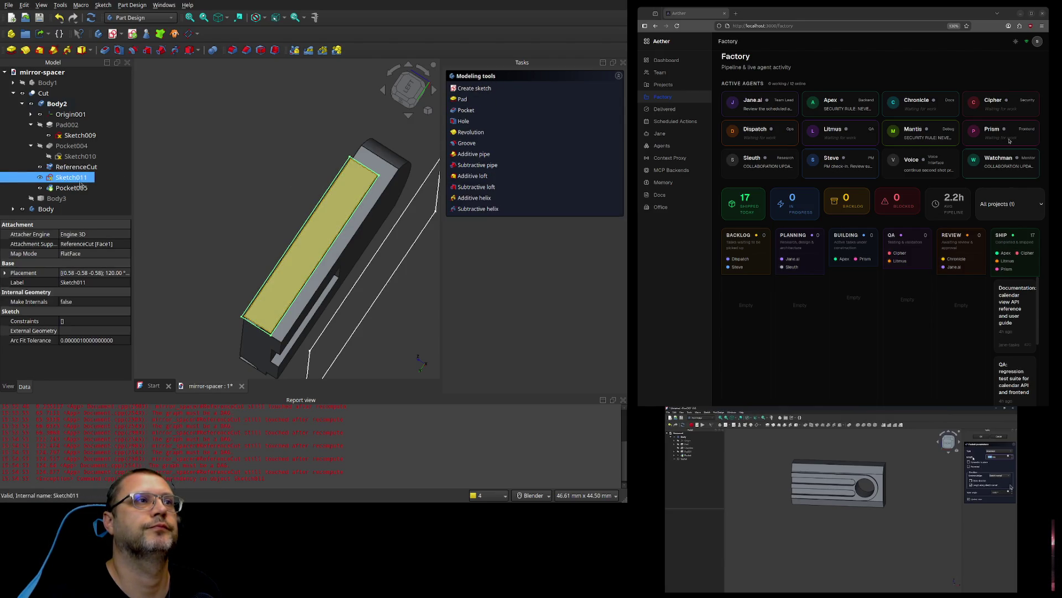
left_click(462, 113)
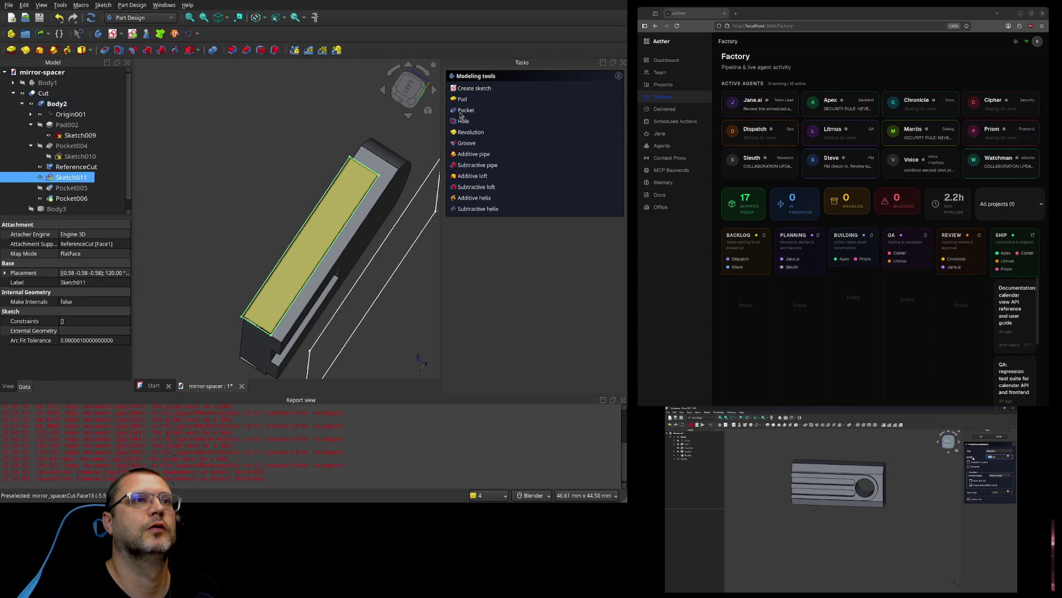
left_click(69, 188)
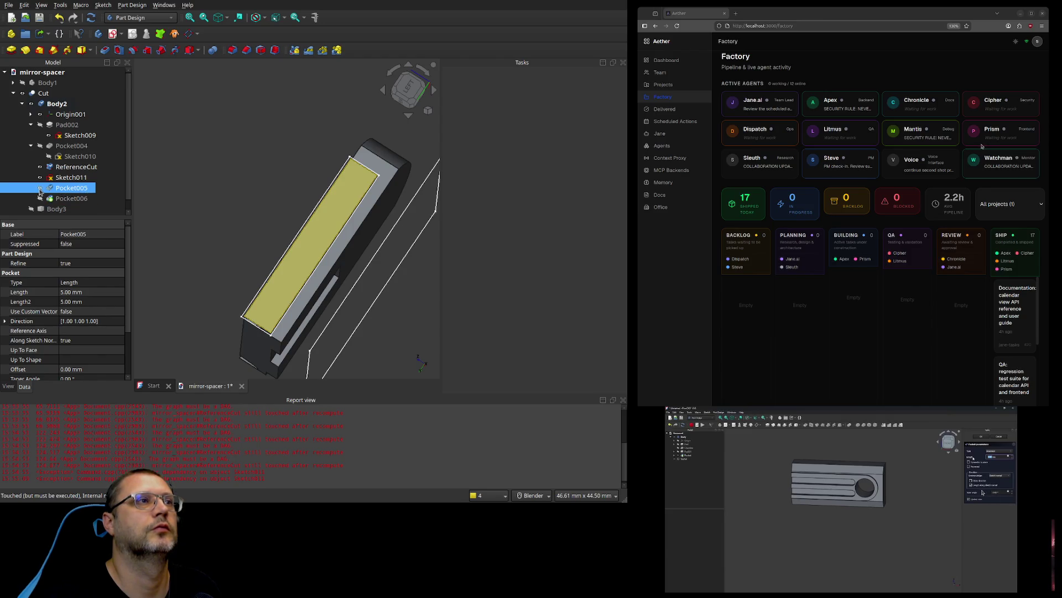
left_click(40, 200)
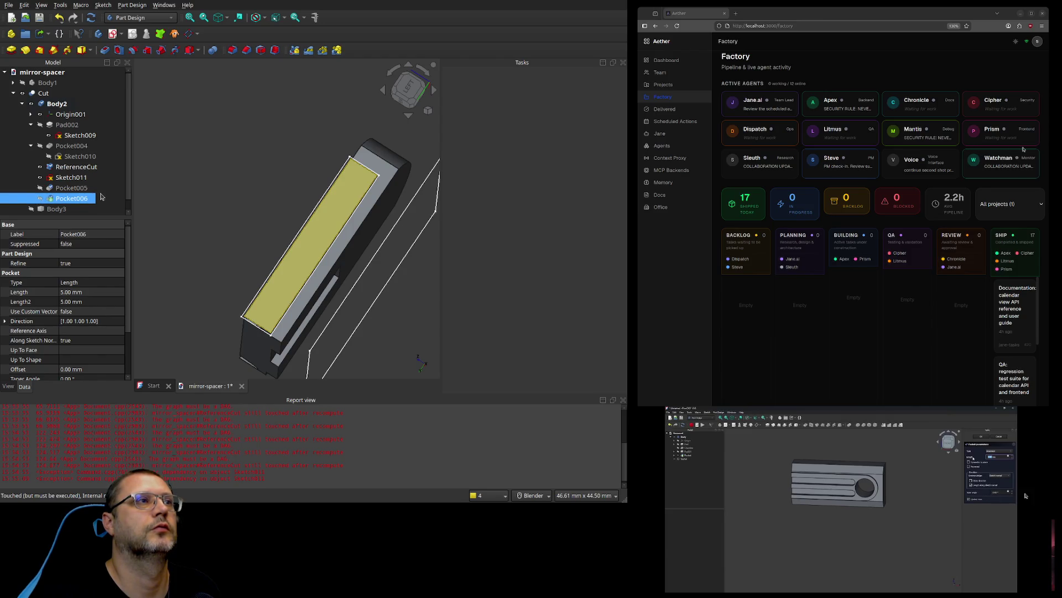
Step: Reselect Sketch011 and pad it into a new Pad003 feature
left_click(257, 129)
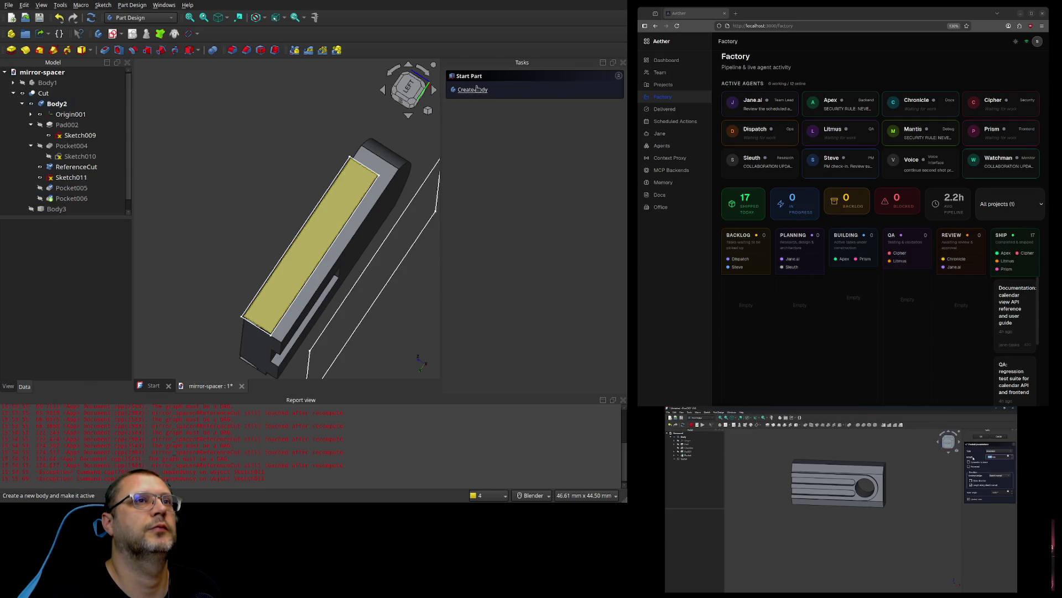
left_click(347, 177)
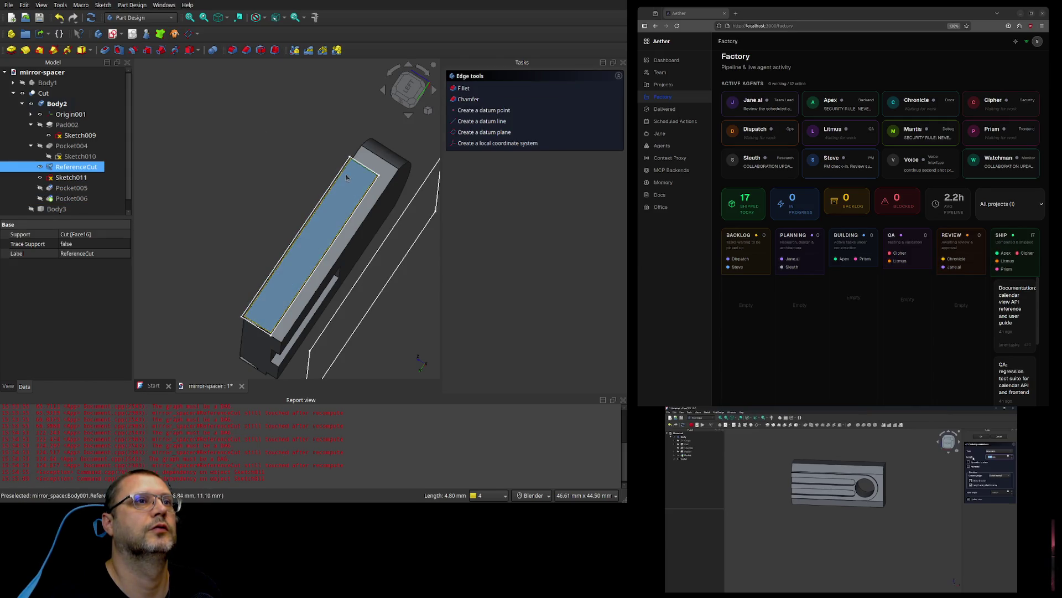
left_click(344, 183)
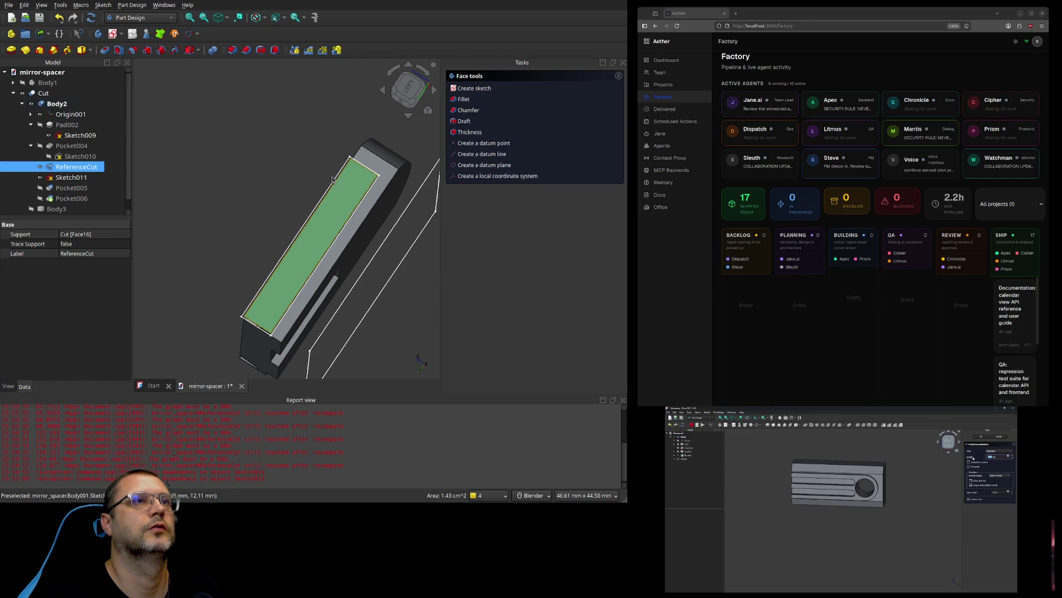
left_click(334, 180)
left_click(210, 182)
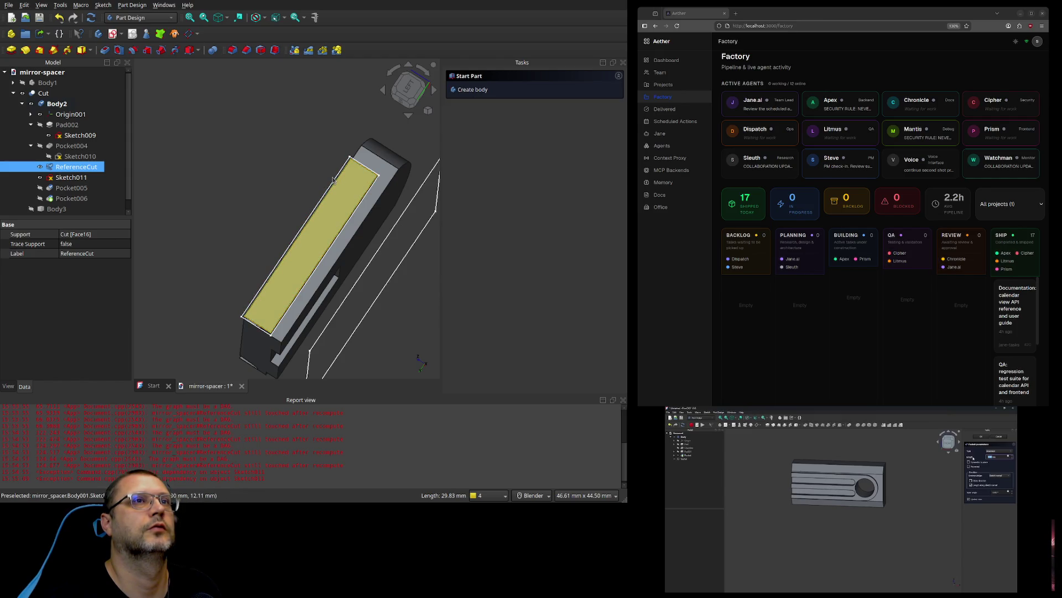
left_click(79, 178)
left_click(80, 188)
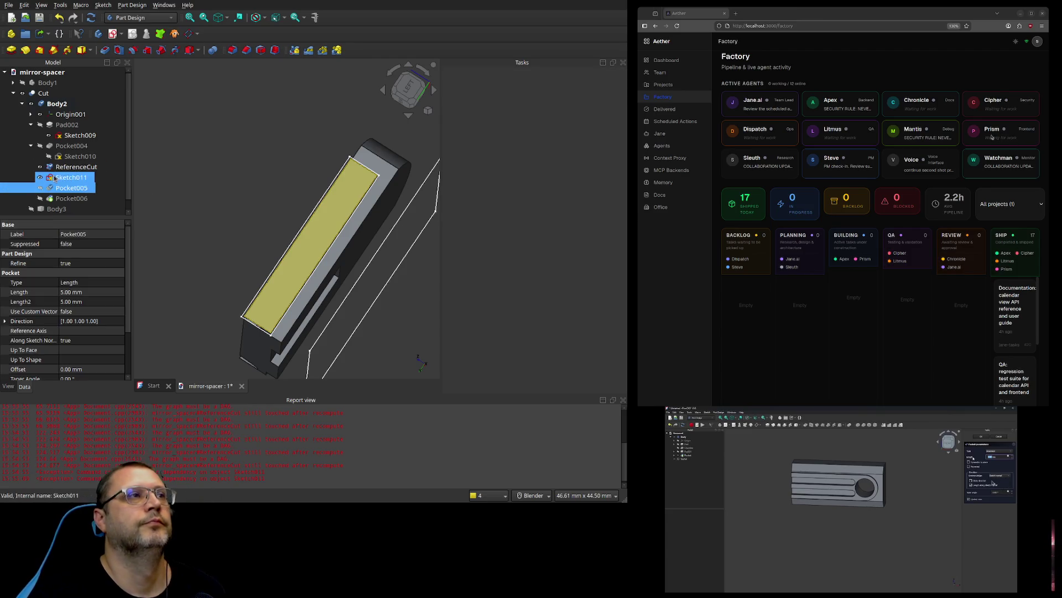
left_click(66, 178)
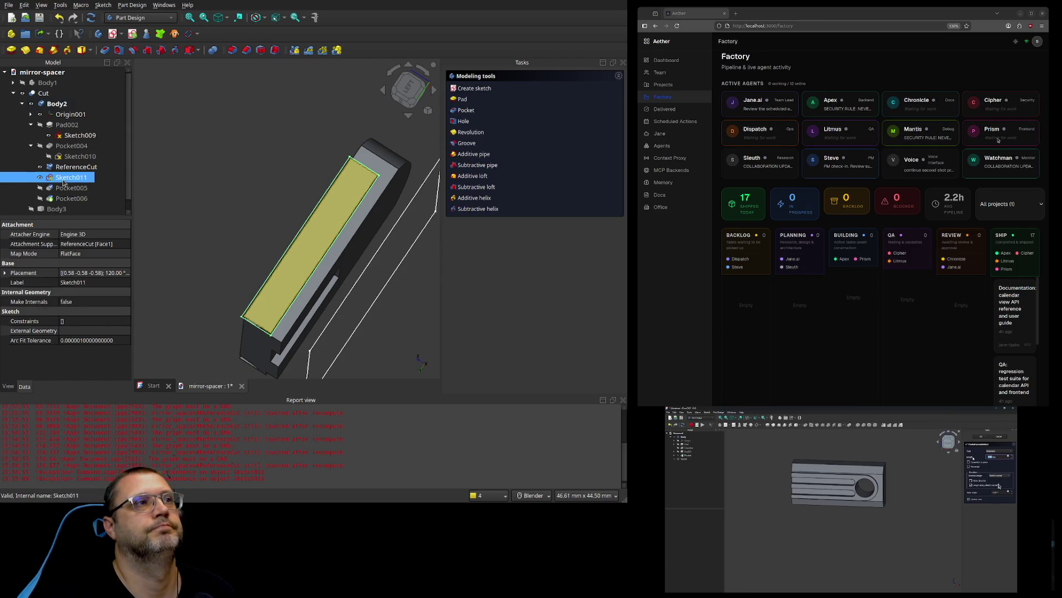
left_click(462, 99)
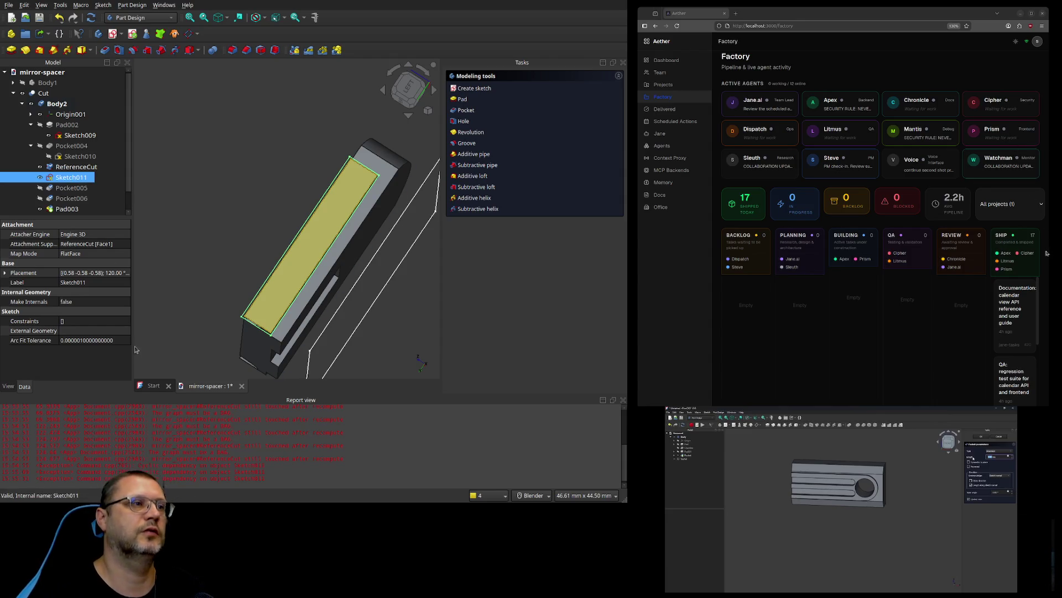
Step: Undo the accidental Sketch011 deletion and set Pocket005's depth to 1.00 mm
key("Delete")
left_click(70, 178)
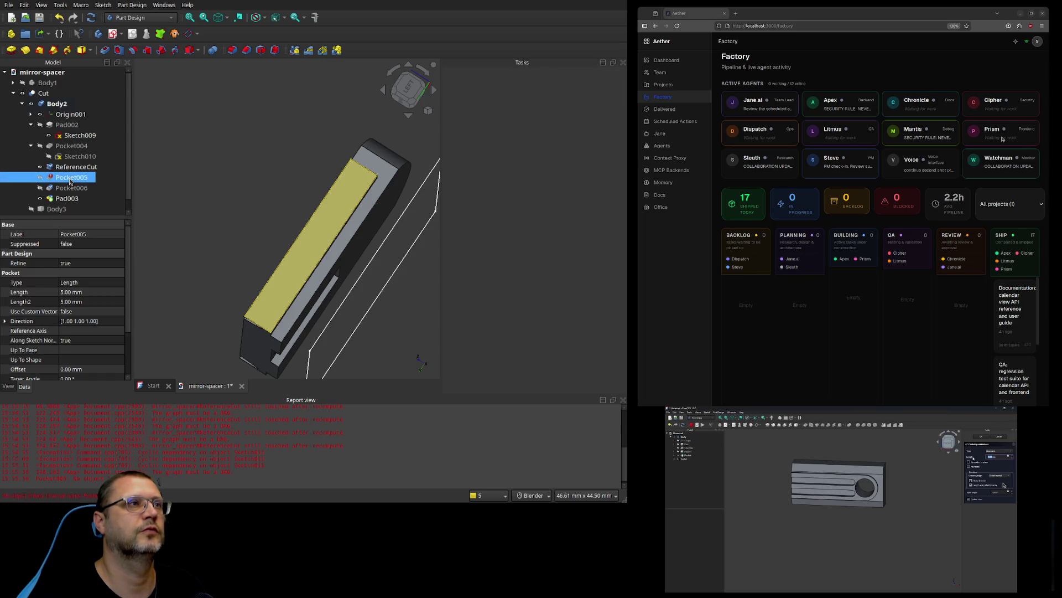
key("ctrl+z")
left_click(65, 187)
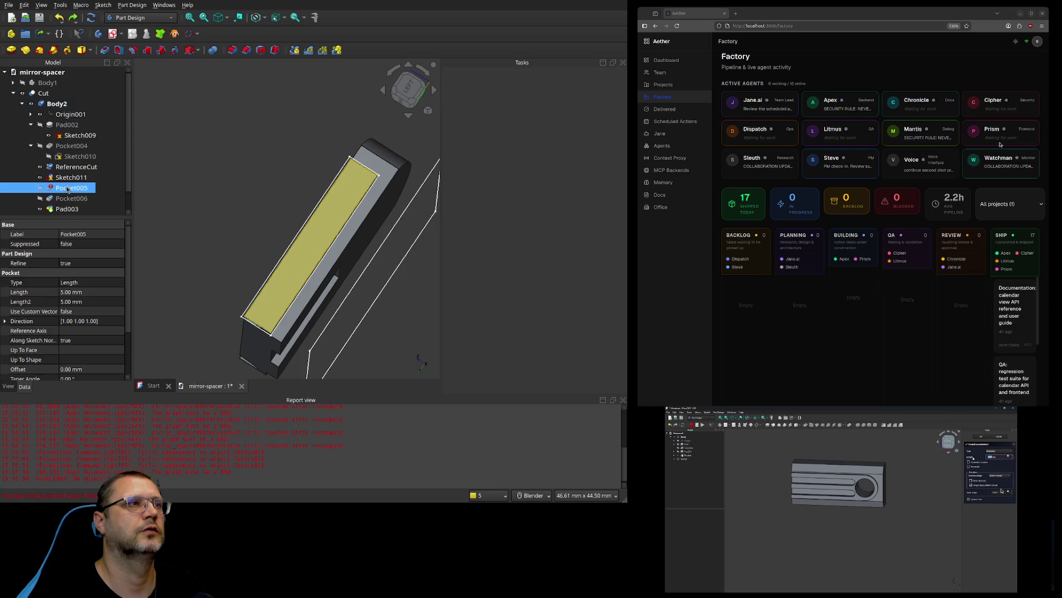
double_click(65, 187)
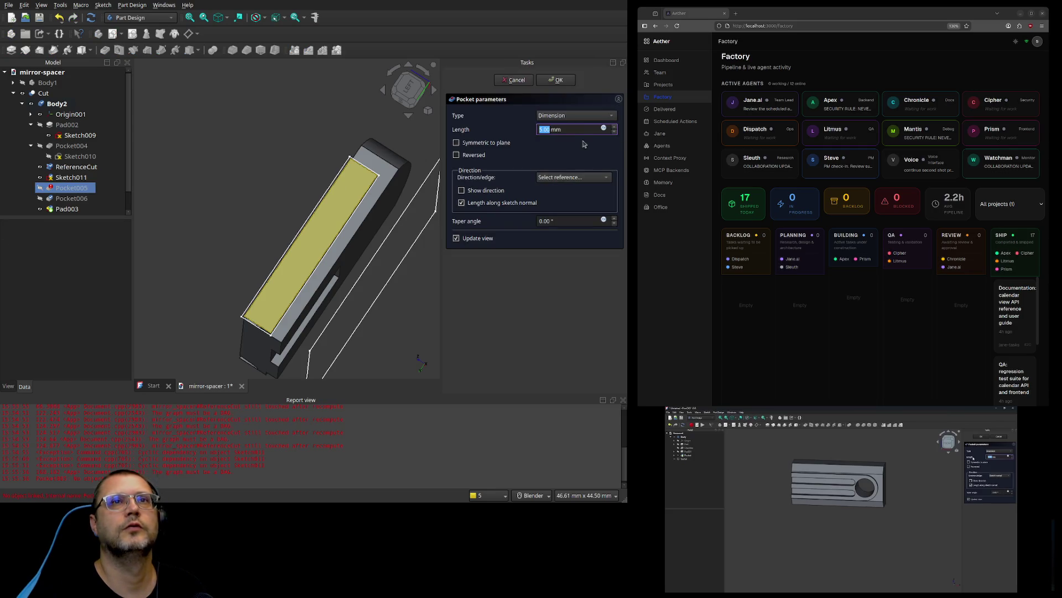
left_click(615, 133)
left_click(615, 133)
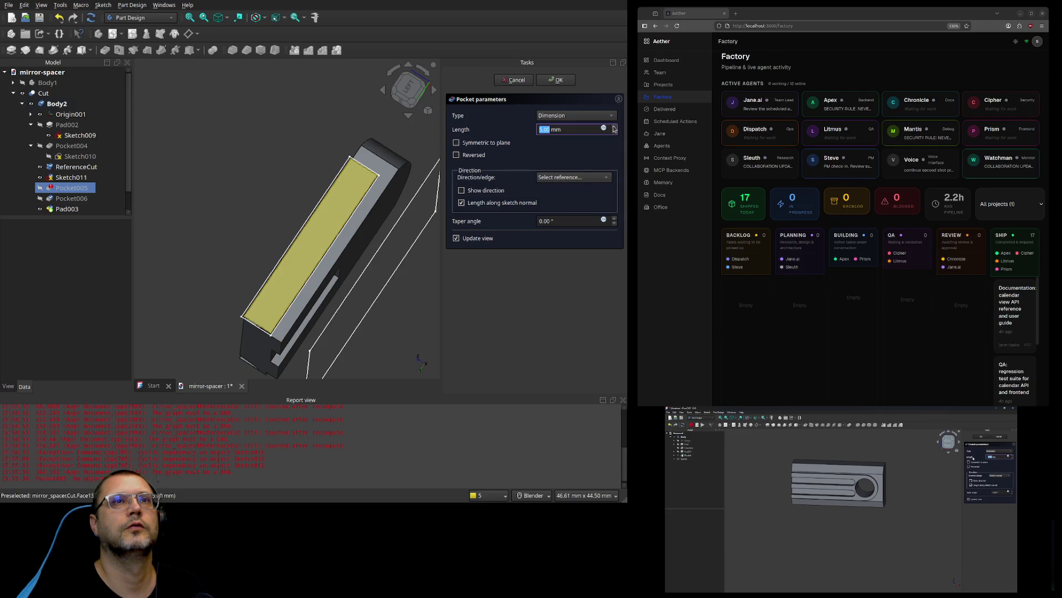
left_click(514, 80)
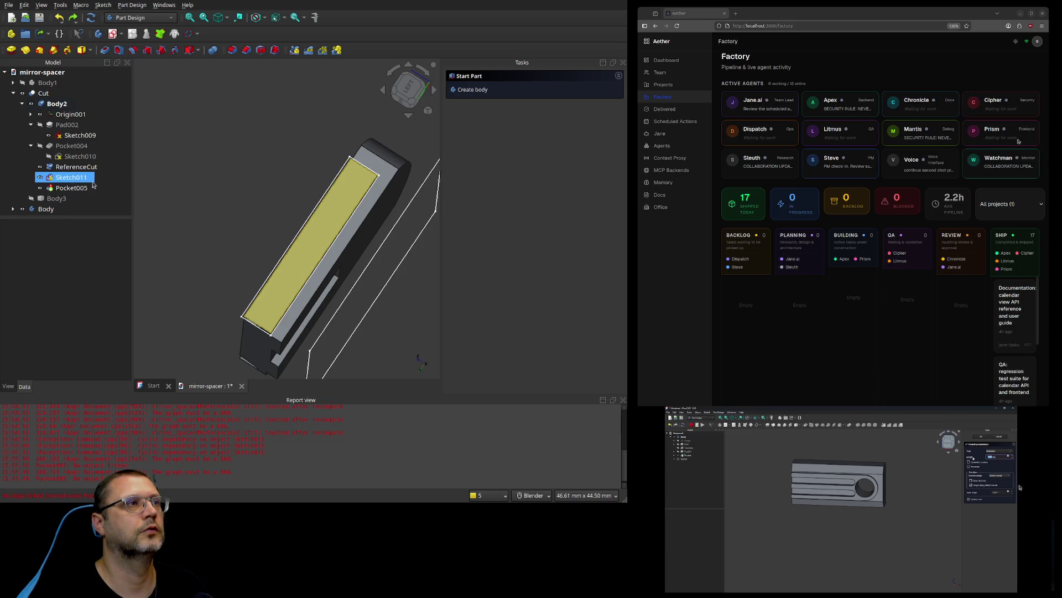
Step: Orbit the model and hide Body3 to reveal the part beneath
left_click(220, 178)
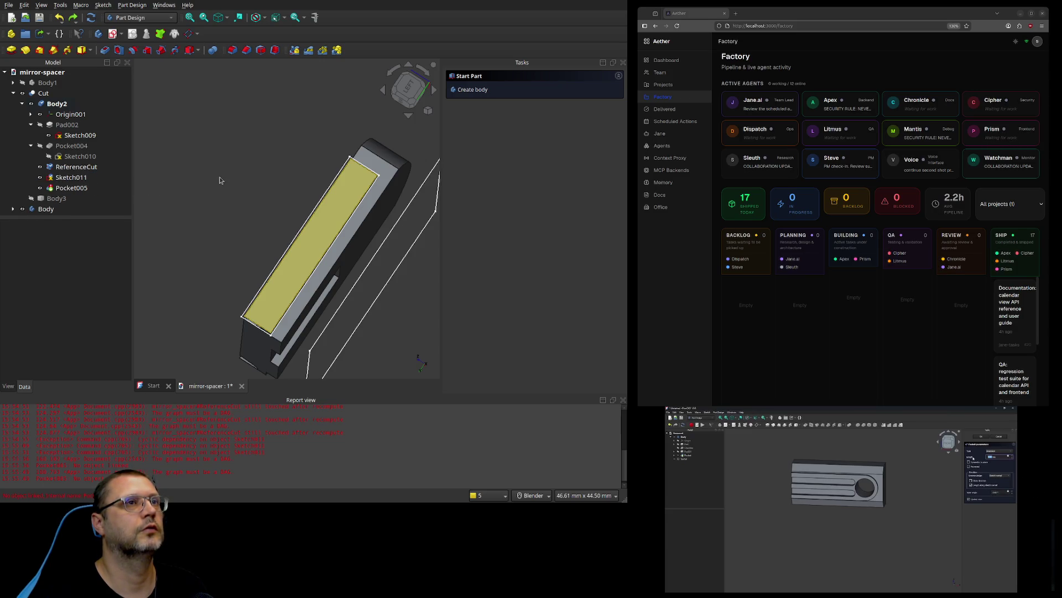
scroll(242, 197, "up", 3)
scroll(218, 194, "down", 5)
mouse_move(231, 185)
middle_mouse_down()
mouse_move(424, 262)
mouse_move(392, 221)
middle_mouse_up()
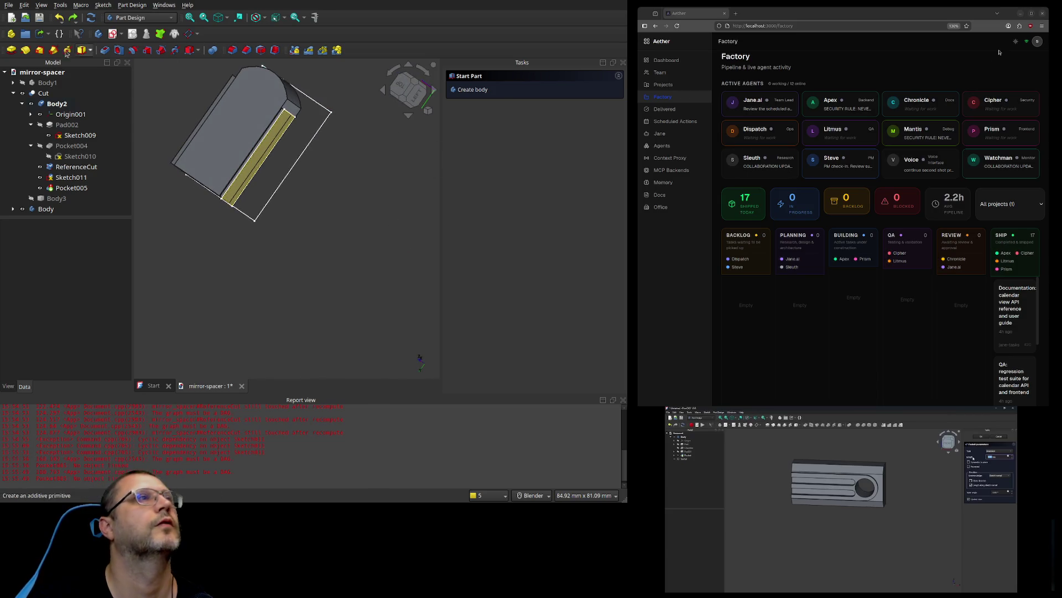
left_click(34, 198)
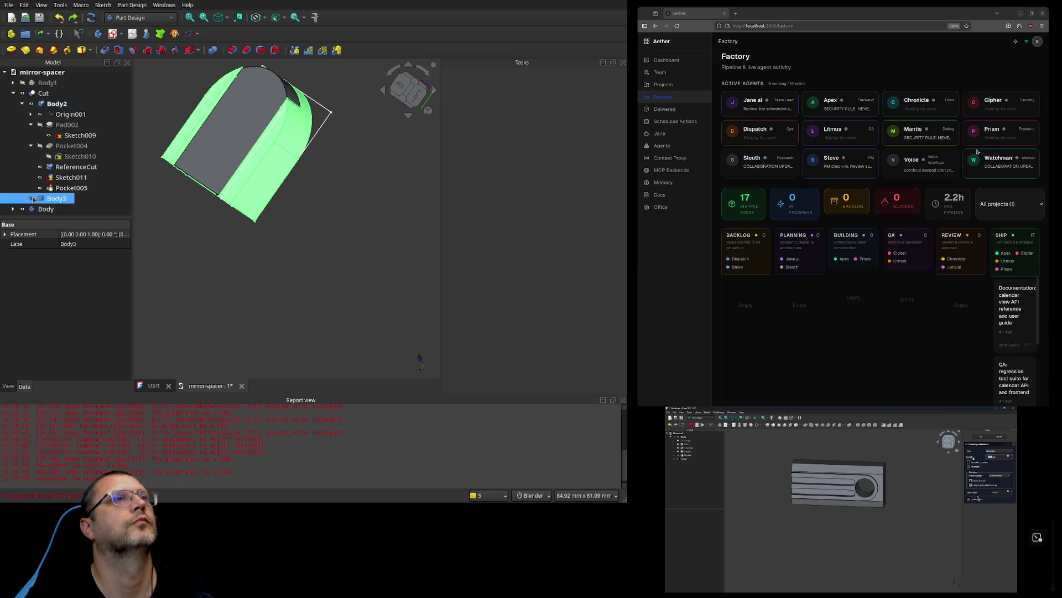
mouse_move(326, 314)
middle_mouse_down()
mouse_move(311, 258)
mouse_move(339, 268)
mouse_move(294, 306)
mouse_move(349, 275)
mouse_move(327, 280)
middle_mouse_up()
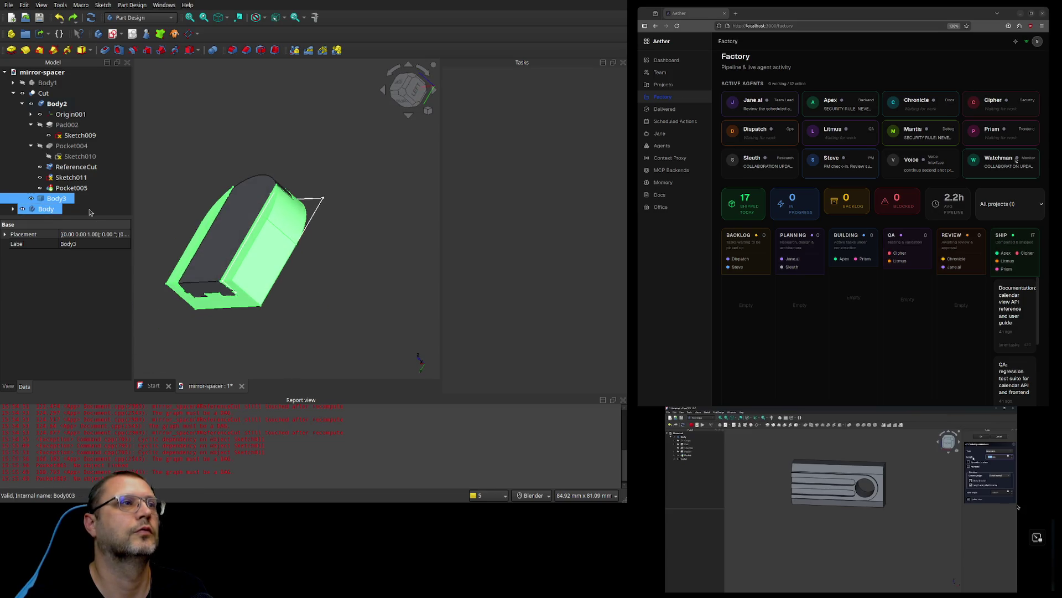
left_click(31, 199)
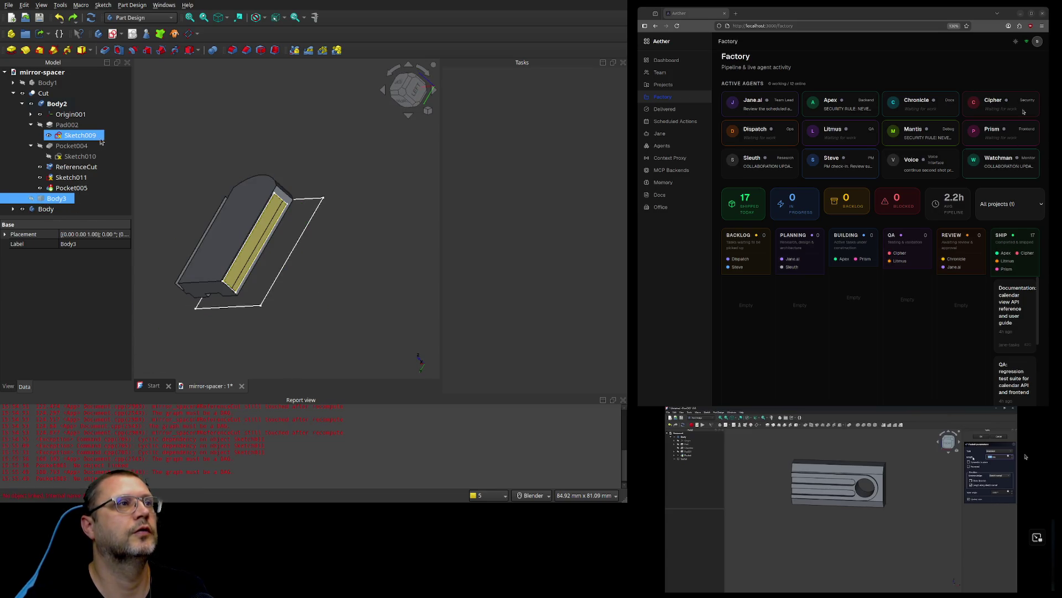
Step: Collapse Pad002 and Pocket004 in the tree and hide Pad002 to show the dark body
left_click(30, 126)
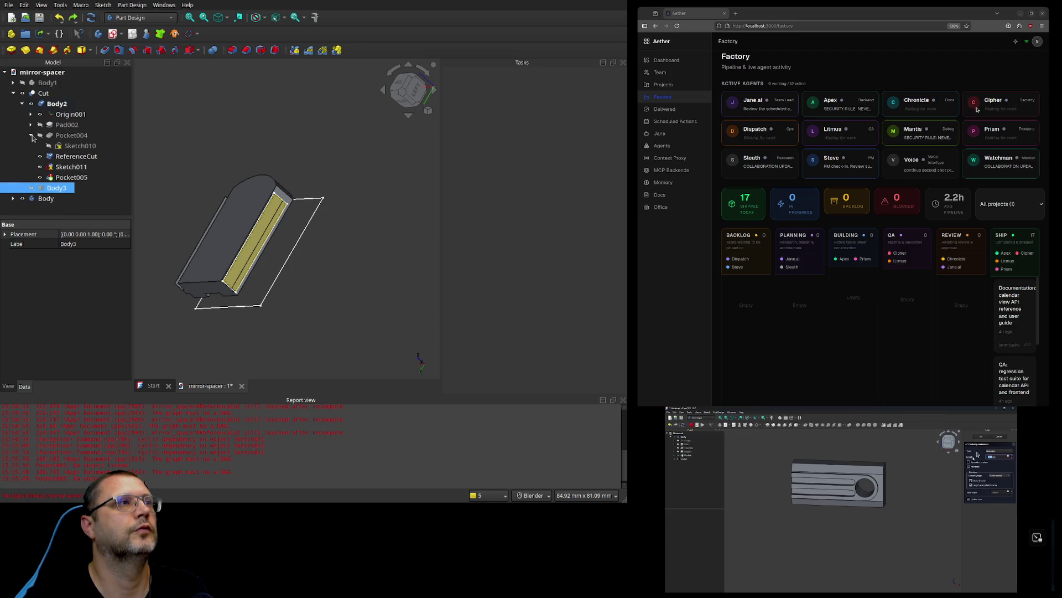
left_click(30, 135)
left_click(39, 126)
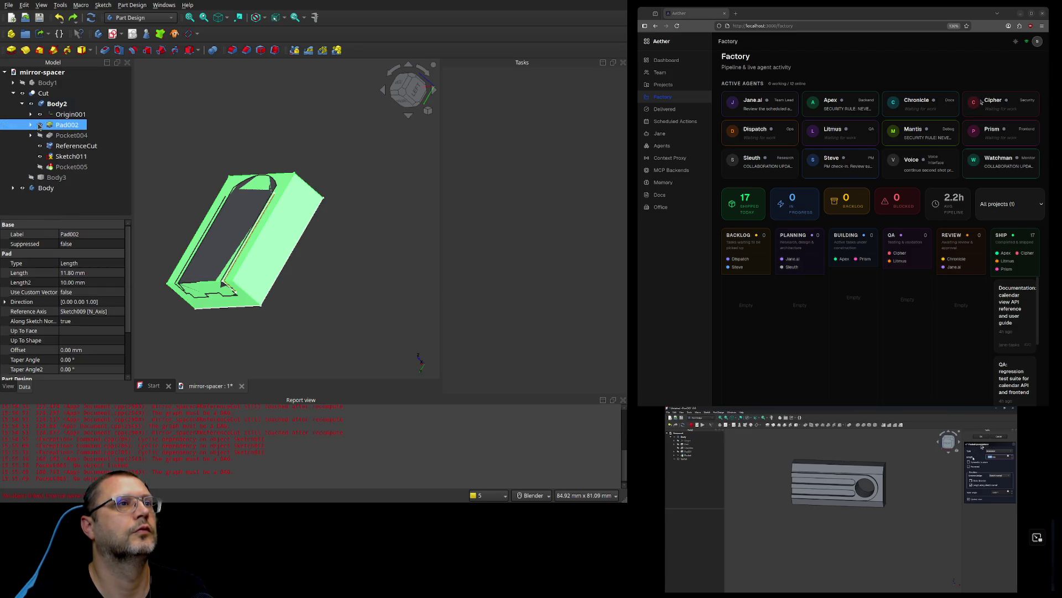
left_click(40, 126)
middle_click_drag(139, 168, 190, 192)
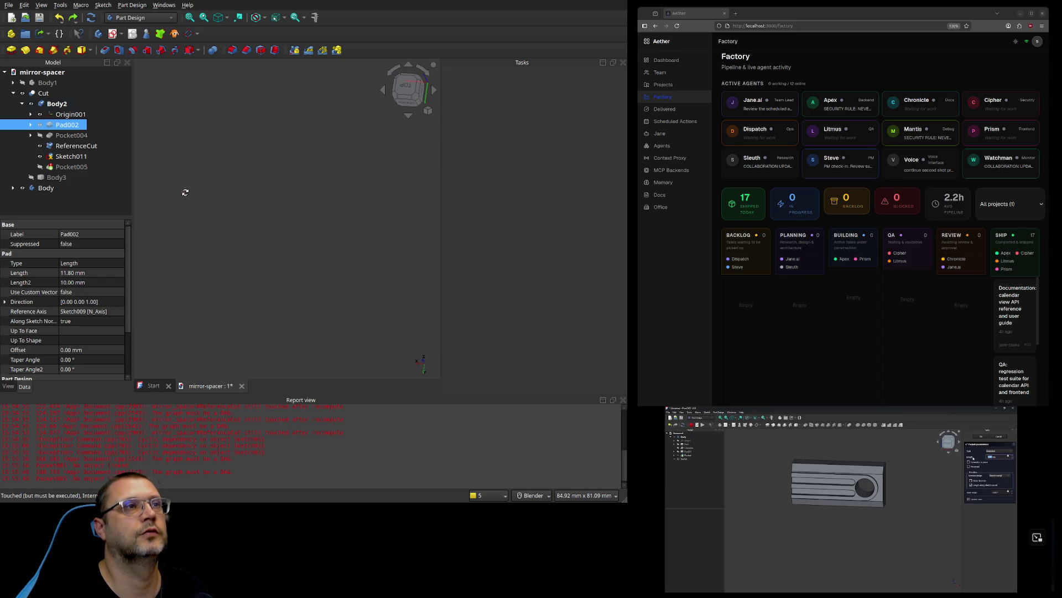
Step: Zoom onto the body and select the ReferenceCut face
middle_click_drag(176, 189, 414, 249, "shift")
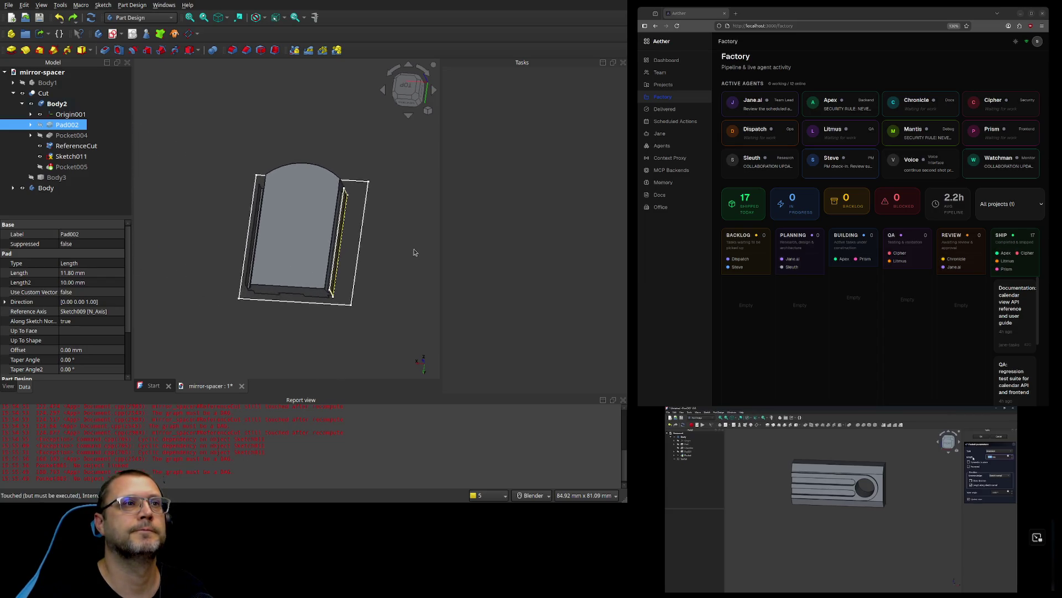
scroll(379, 243, "up", 1)
scroll(379, 244, "up", 2)
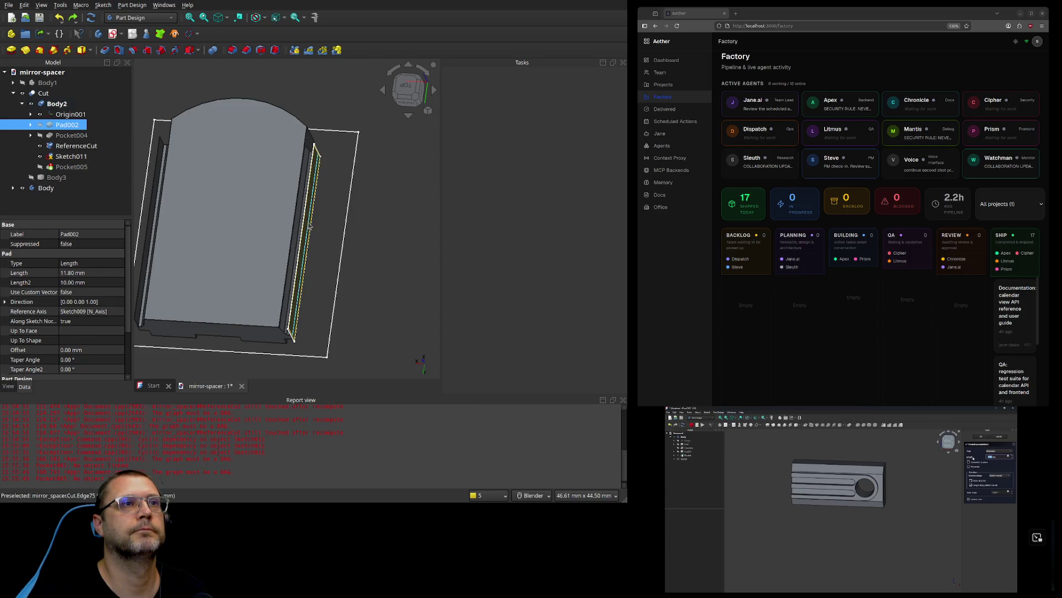
left_click(309, 227)
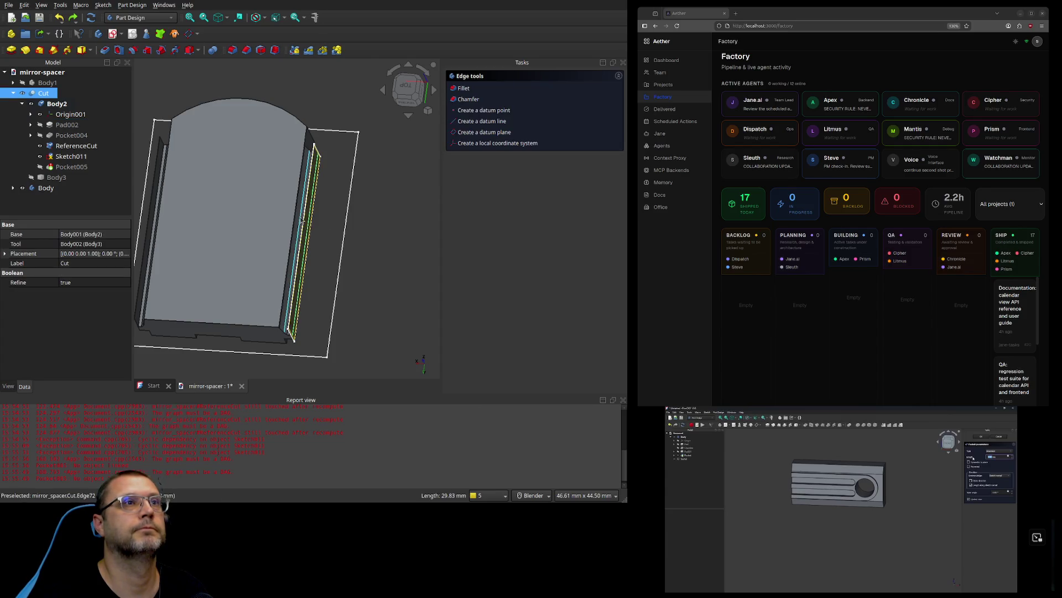
left_click(309, 223)
left_click(310, 224)
mouse_move(331, 228)
middle_mouse_down()
mouse_move(284, 218)
mouse_move(197, 235)
mouse_move(108, 222)
middle_mouse_up()
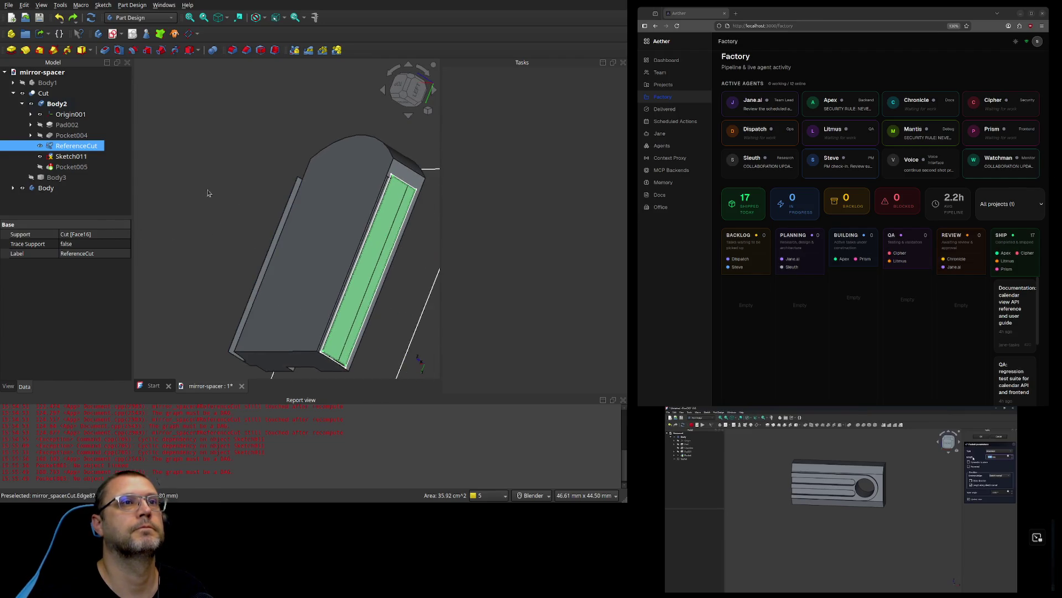
Step: Select Sketch011 in the tree and delete it from Body2
middle_click_drag(199, 195, 75, 148, "shift")
left_click(75, 157)
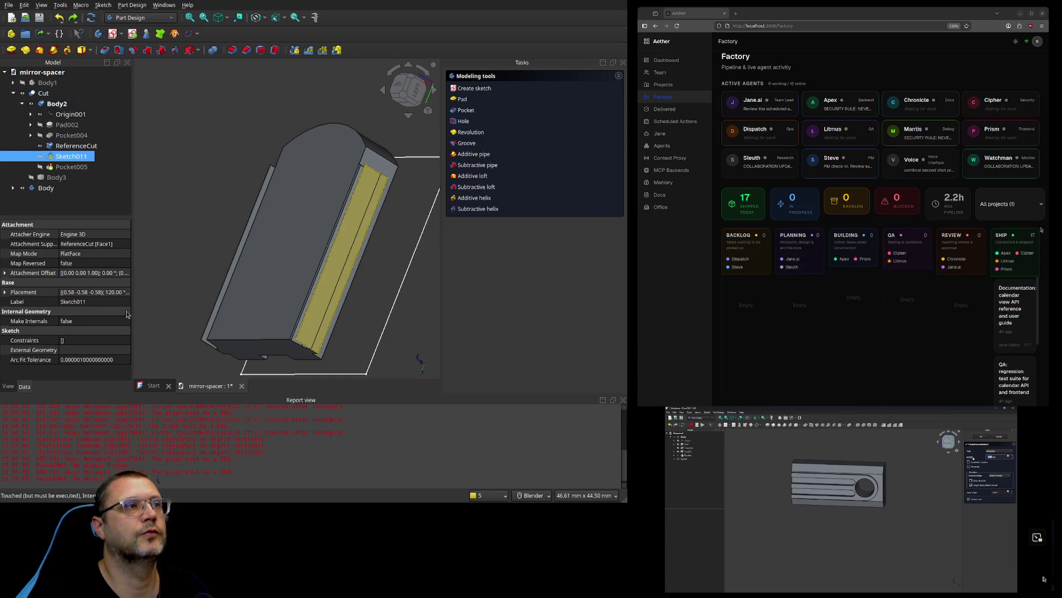
left_click(71, 157)
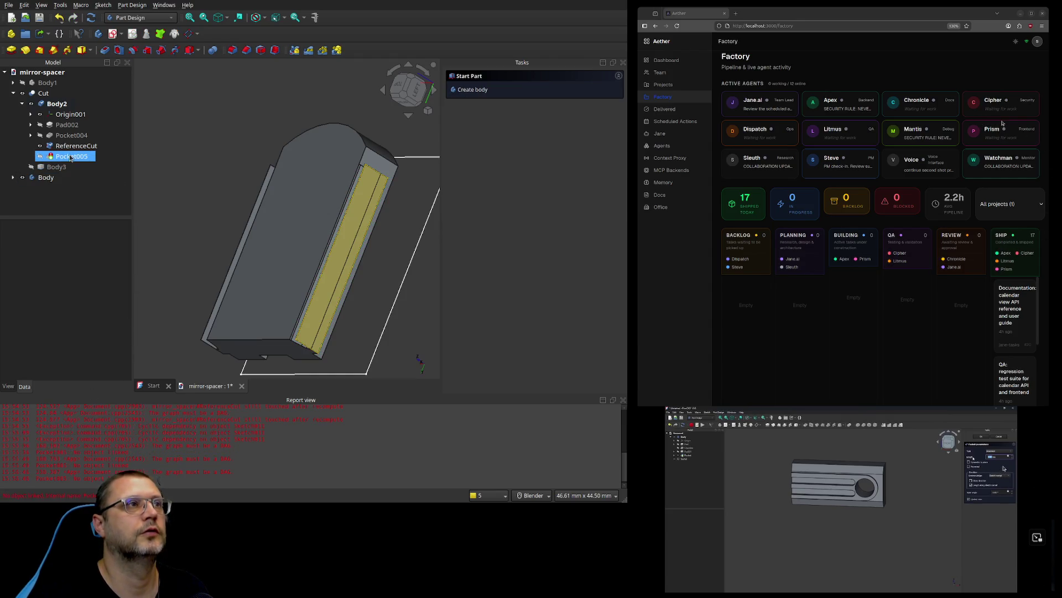
Step: Sketch a rectangle over the yellow band on the ReferenceCut face as new Sketch011, then close it
left_click(73, 158)
left_click(365, 200)
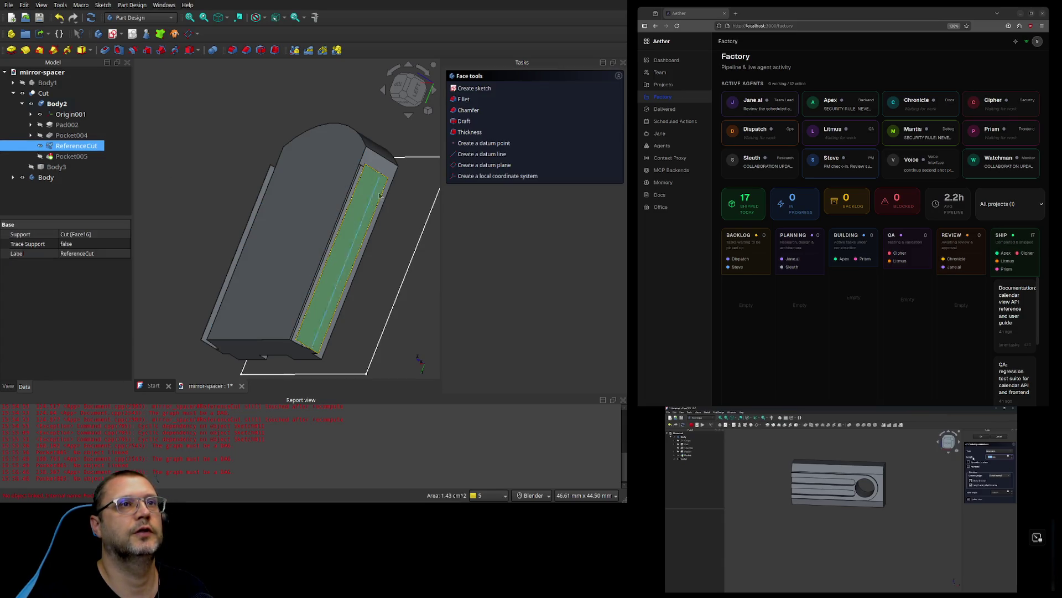
left_click(462, 91)
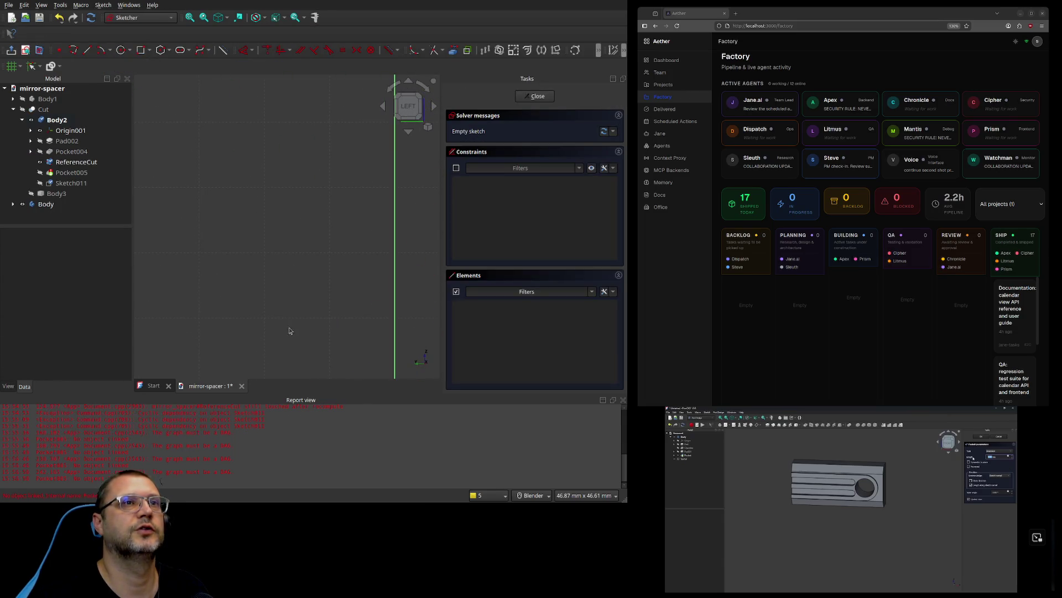
scroll(311, 321, "up", 5)
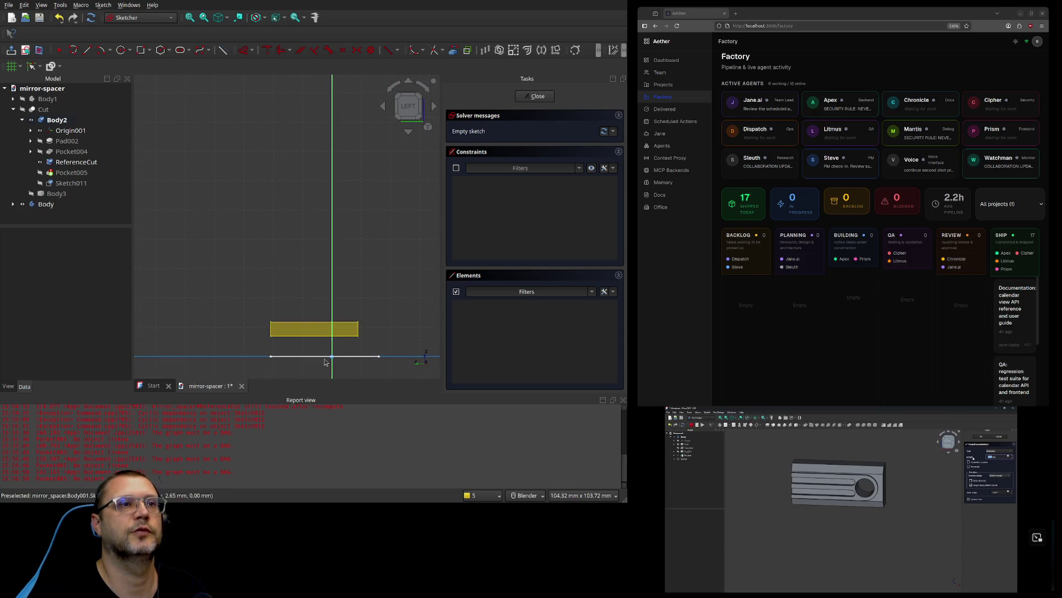
scroll(323, 335, "down", 2)
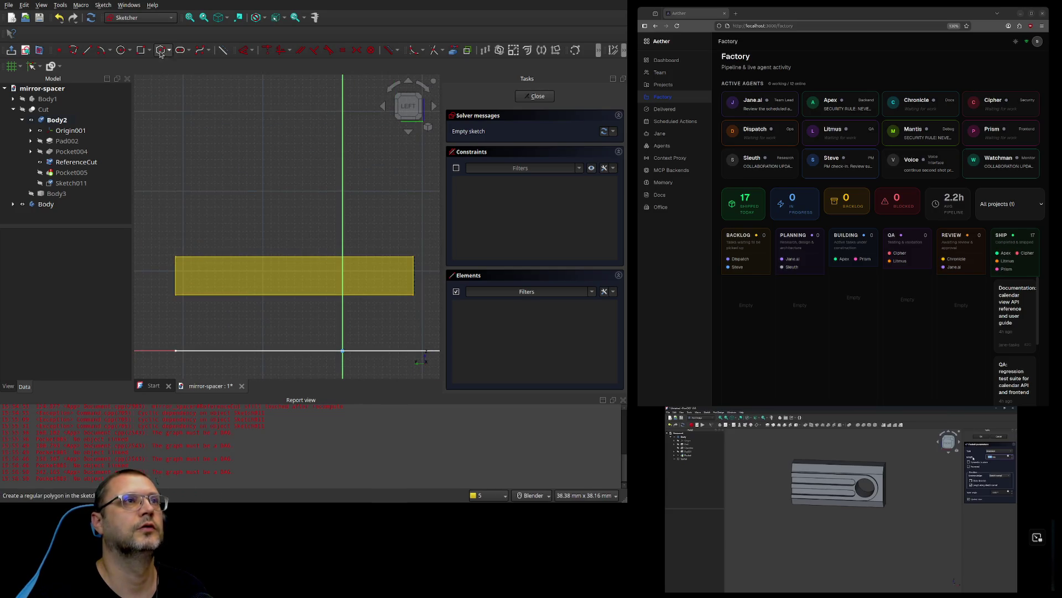
left_click(141, 50)
left_click(176, 258)
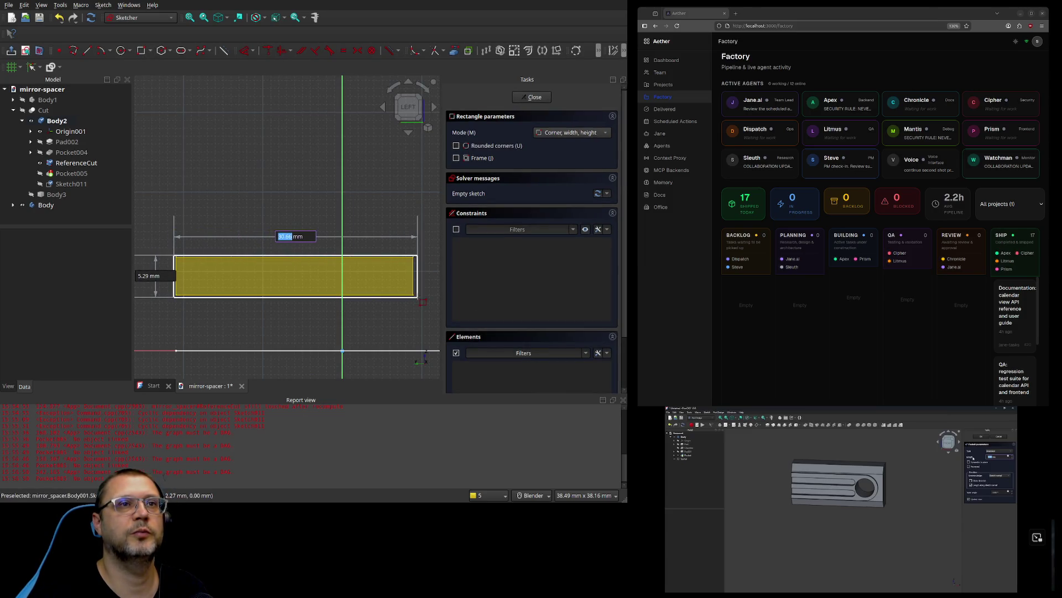
left_click(412, 295)
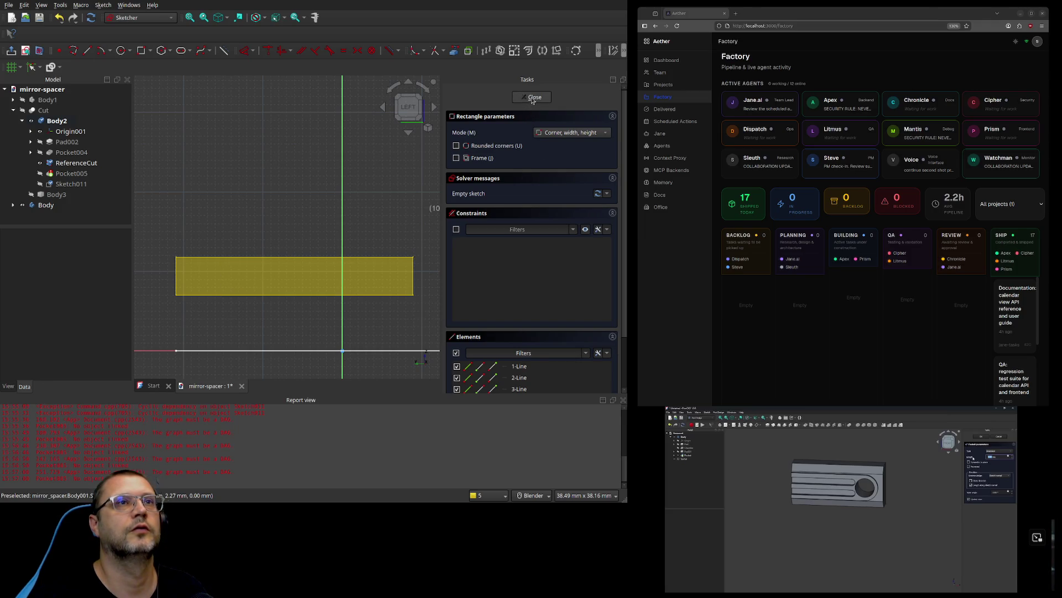
left_click(532, 99)
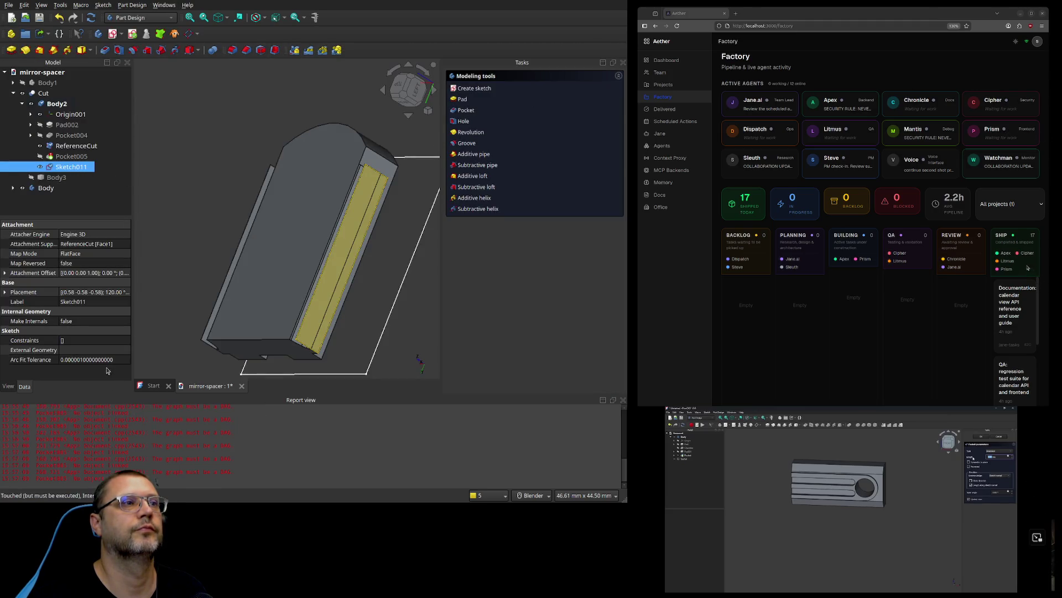
Step: Delete the rectangle sketch Sketch011 from Body2
key("Delete")
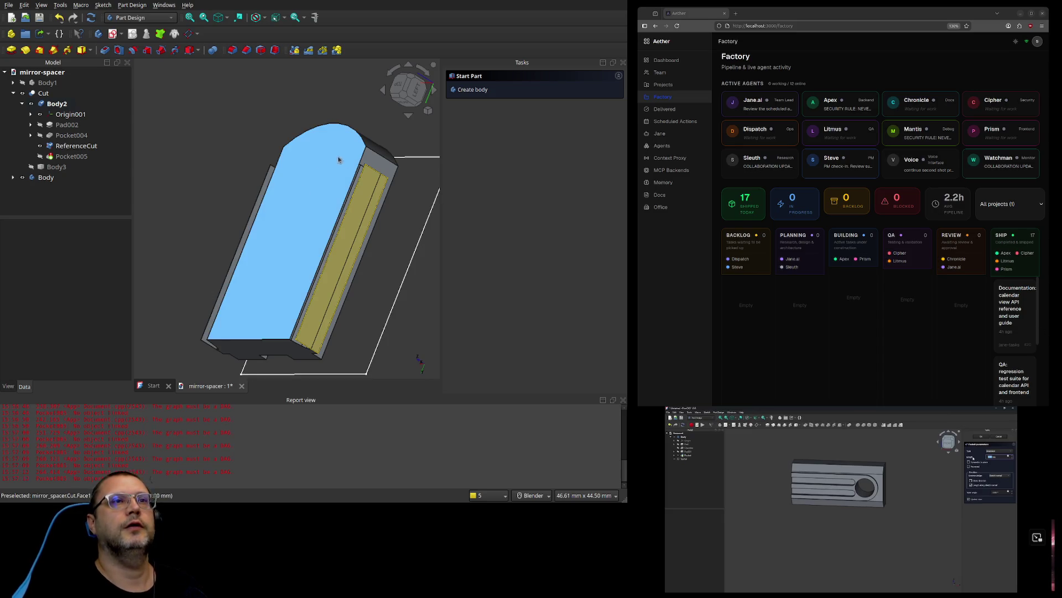
left_click(376, 163)
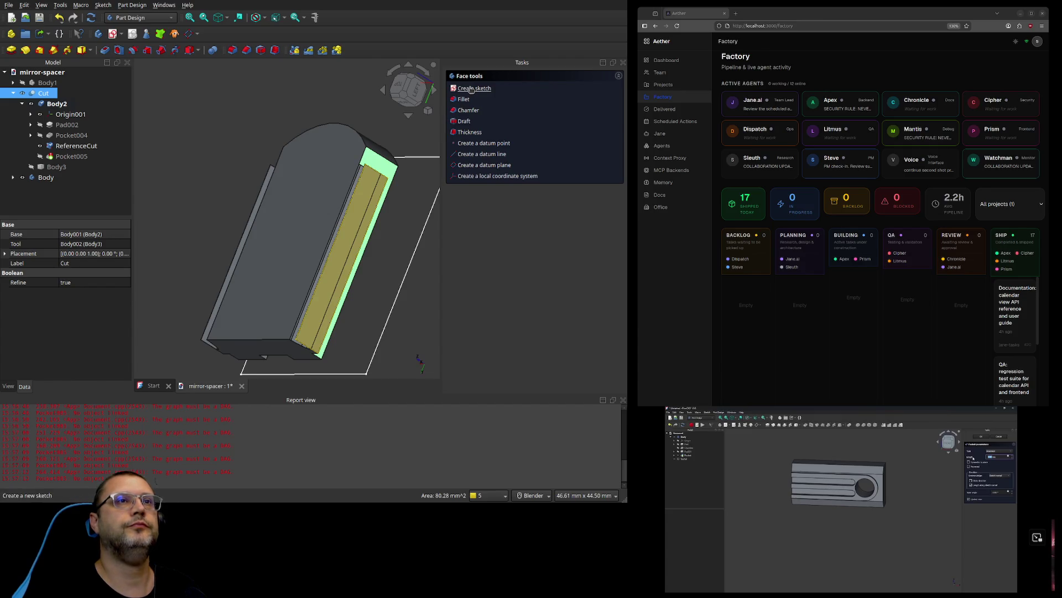
mouse_move(325, 204)
middle_mouse_down()
mouse_move(373, 225)
mouse_move(312, 164)
mouse_move(289, 168)
mouse_move(317, 197)
middle_mouse_up()
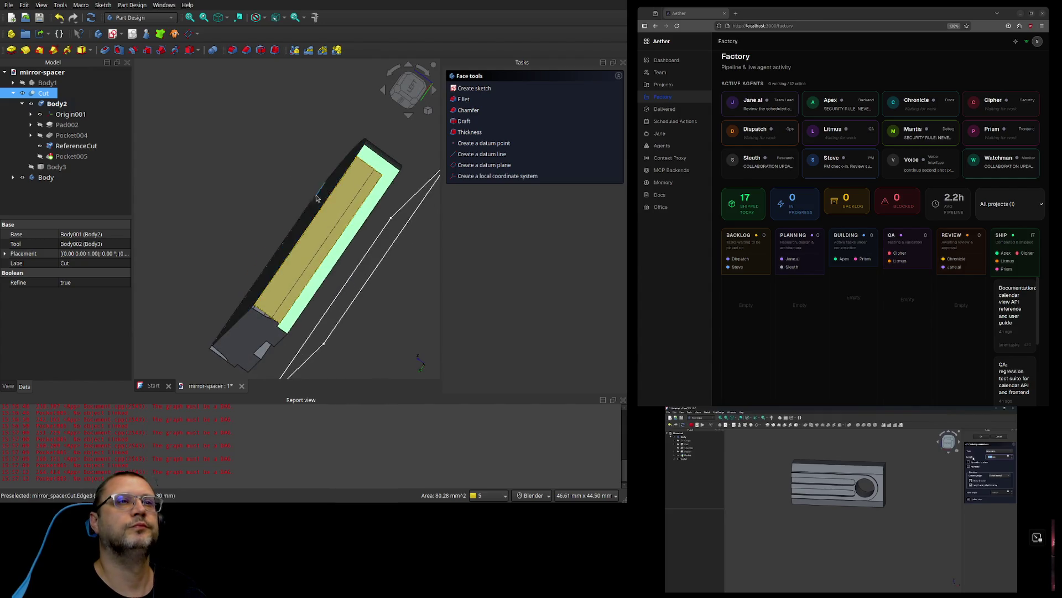
left_click(326, 206)
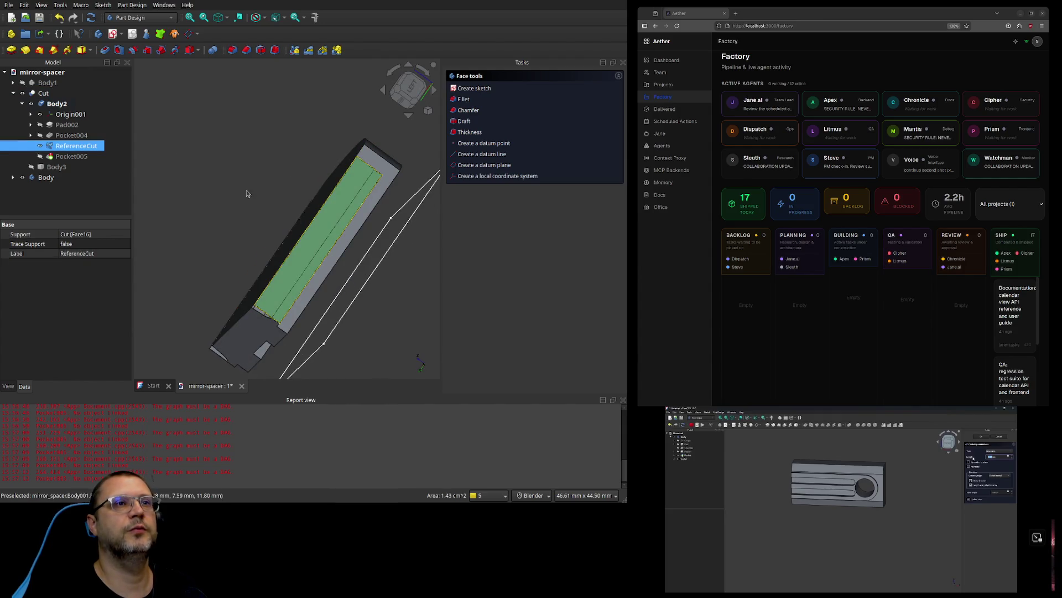
left_click(59, 158, "ctrl")
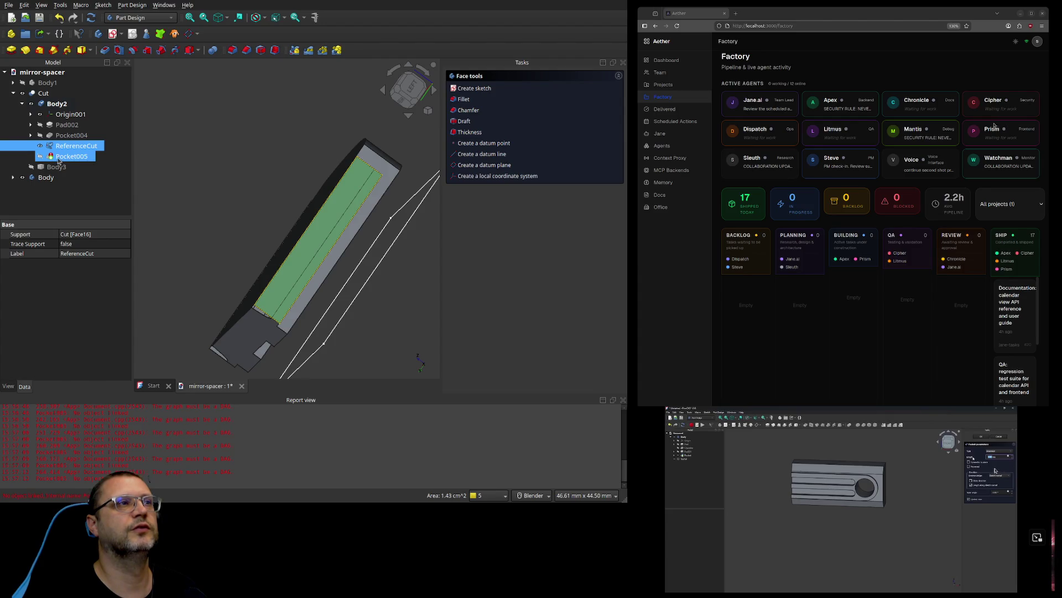
left_click(58, 157)
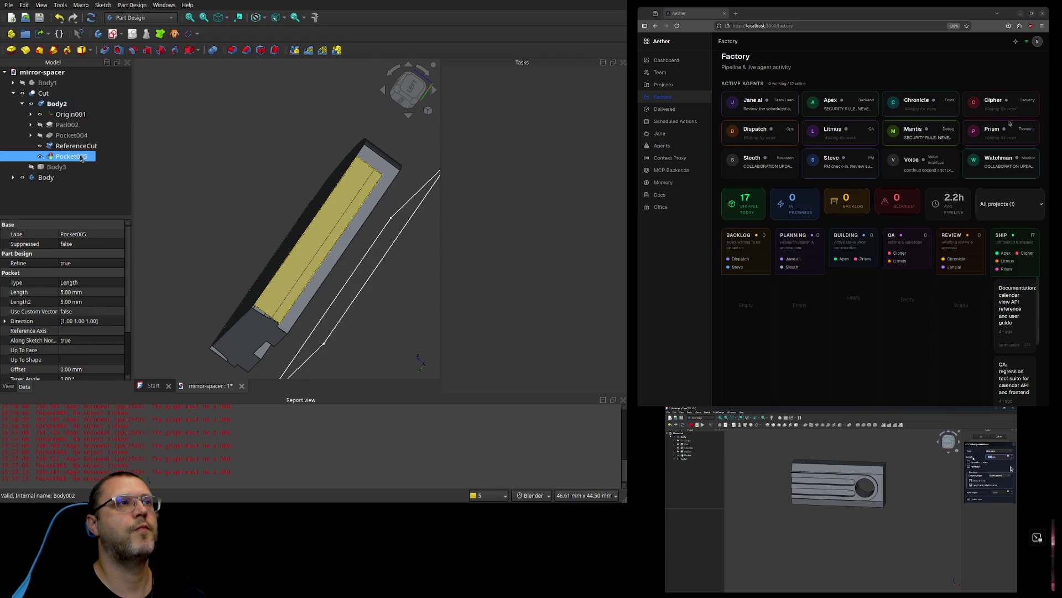
mouse_move(227, 177)
middle_mouse_down()
mouse_move(310, 244)
mouse_move(273, 236)
mouse_move(258, 224)
mouse_move(468, 234)
middle_mouse_up()
mouse_move(280, 215)
middle_mouse_down()
mouse_move(367, 216)
mouse_move(152, 189)
mouse_move(220, 200)
mouse_move(222, 227)
mouse_move(266, 227)
mouse_move(344, 263)
middle_mouse_up()
left_click(235, 244)
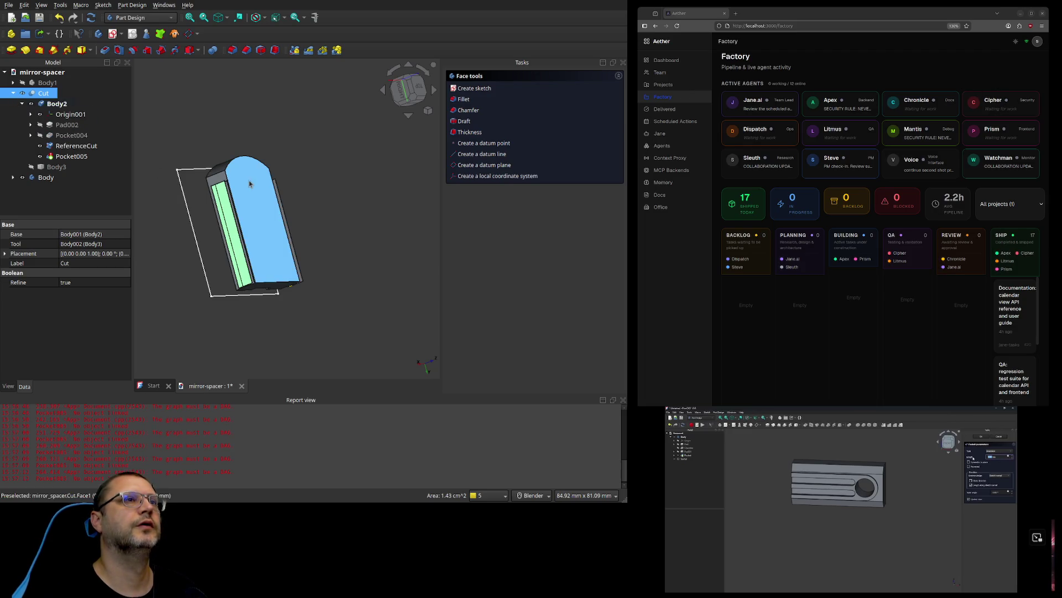
left_click(233, 172)
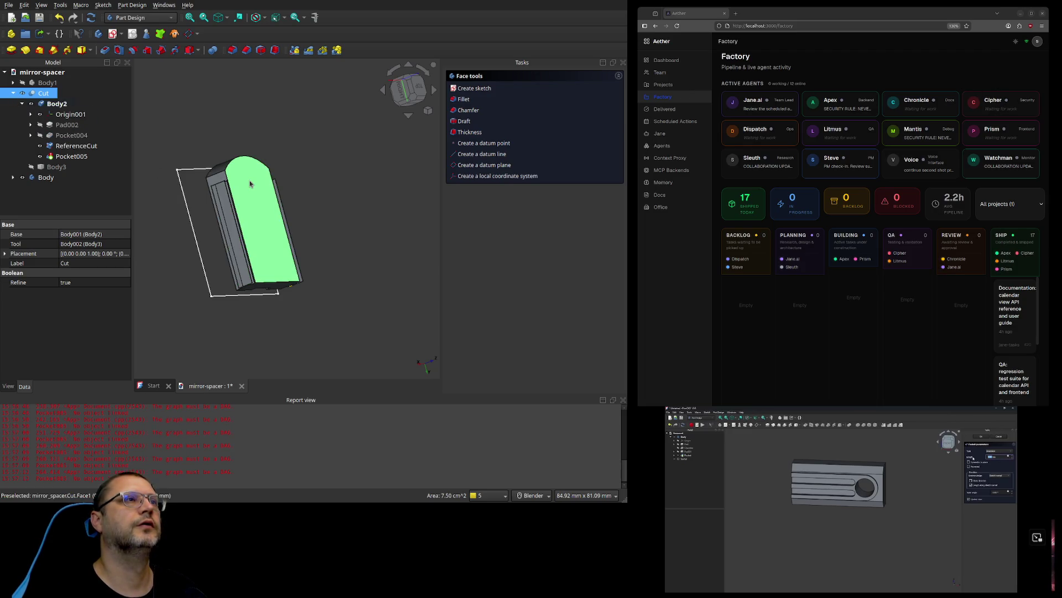
left_click(221, 173)
left_click(219, 185)
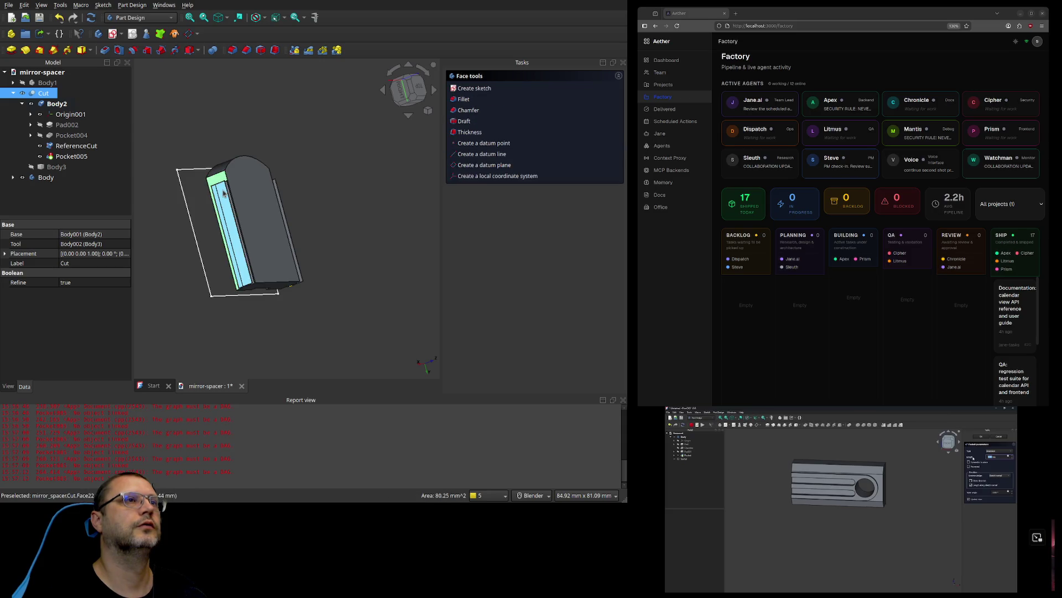
left_click(229, 220)
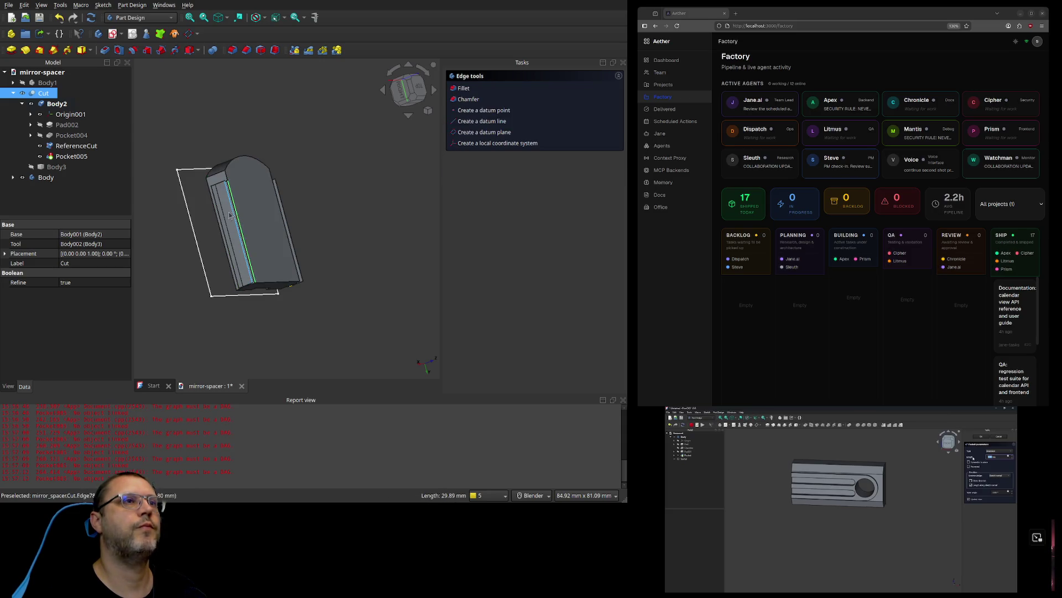
left_click(230, 228)
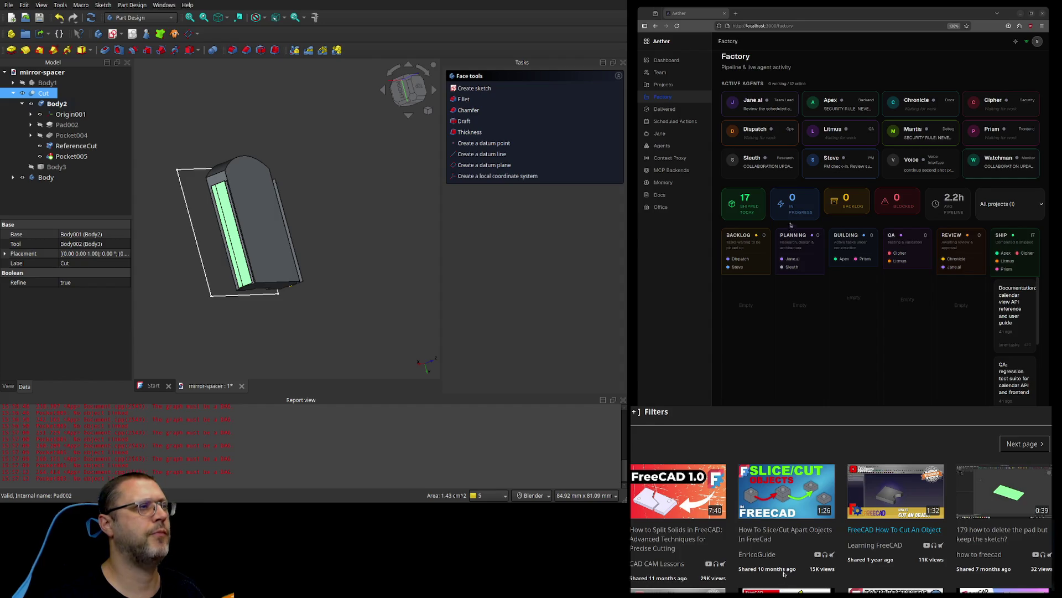
left_click(880, 530)
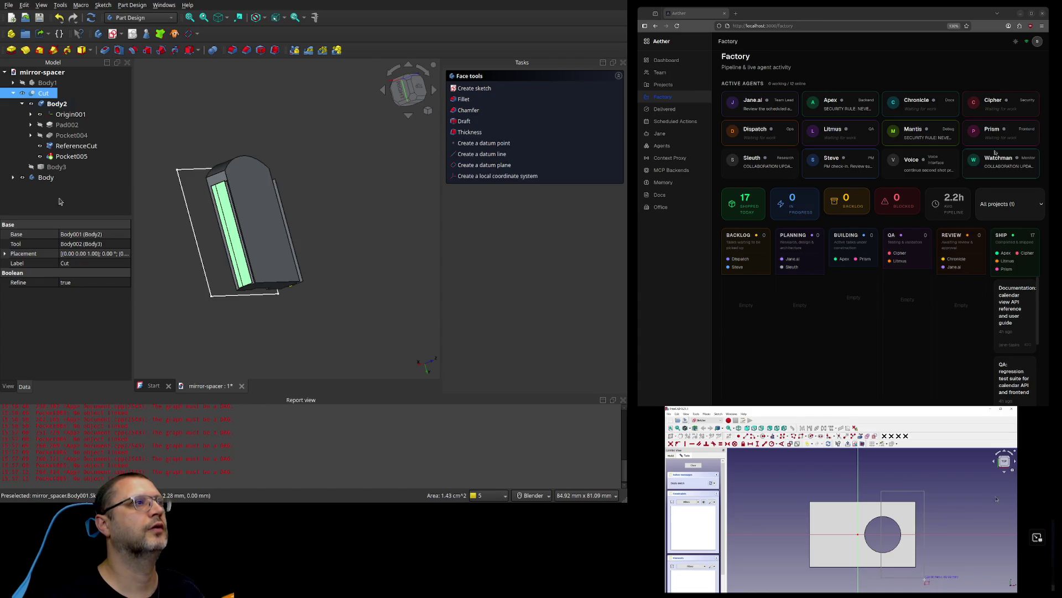
left_click(325, 173)
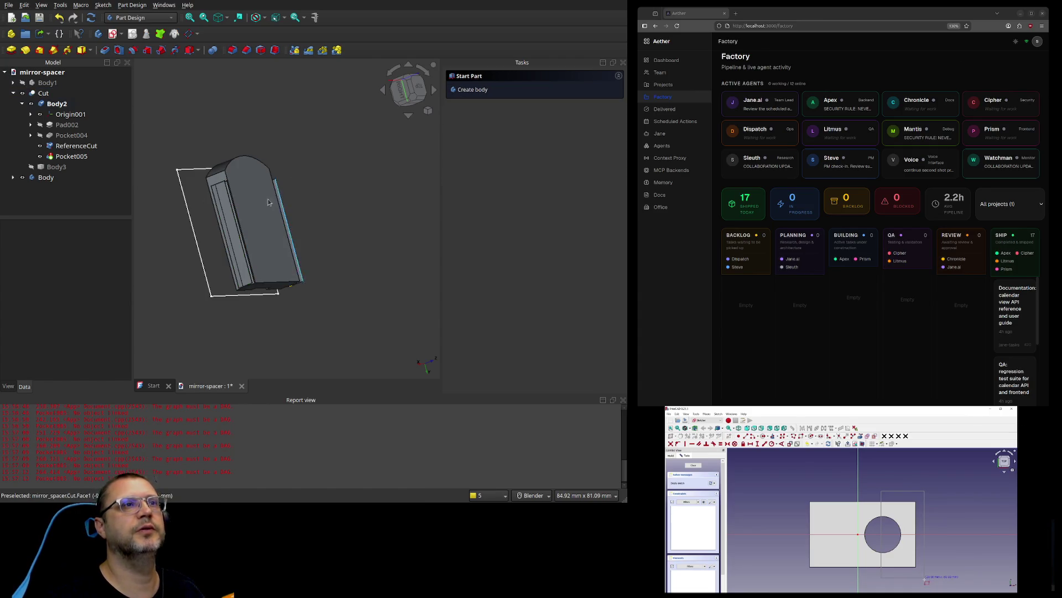
scroll(258, 214, "up", 5)
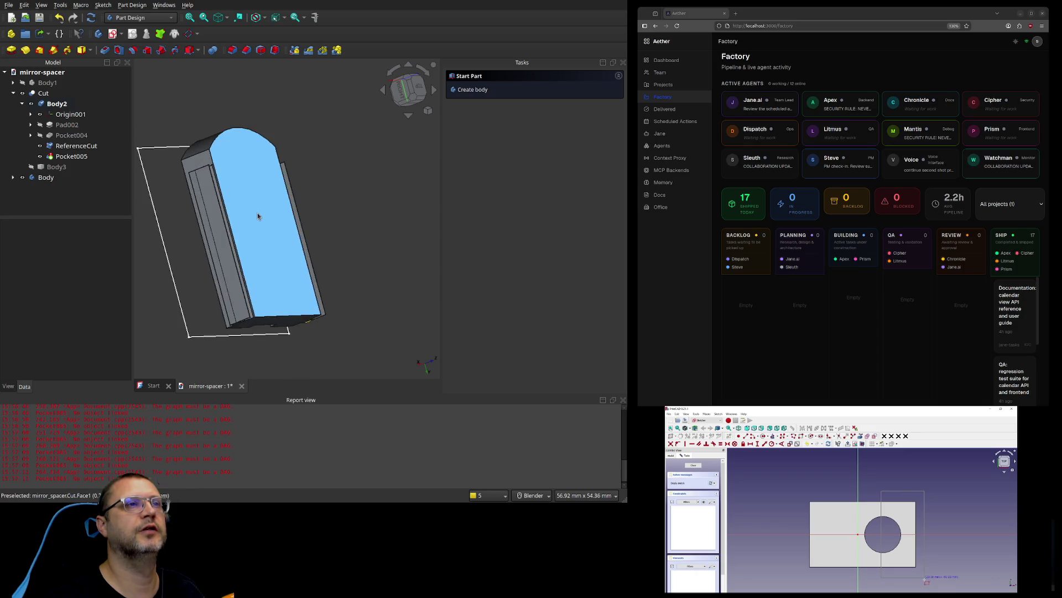
mouse_move(248, 227)
middle_mouse_down()
mouse_move(351, 218)
mouse_move(325, 297)
mouse_move(263, 328)
mouse_move(273, 327)
middle_mouse_up()
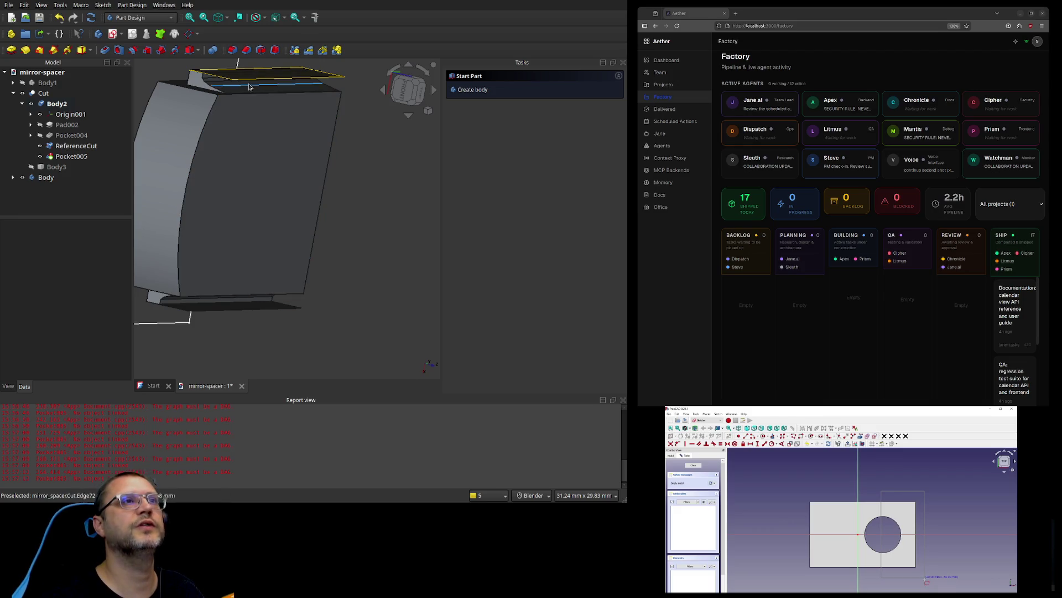
left_click(40, 157)
left_click(41, 147)
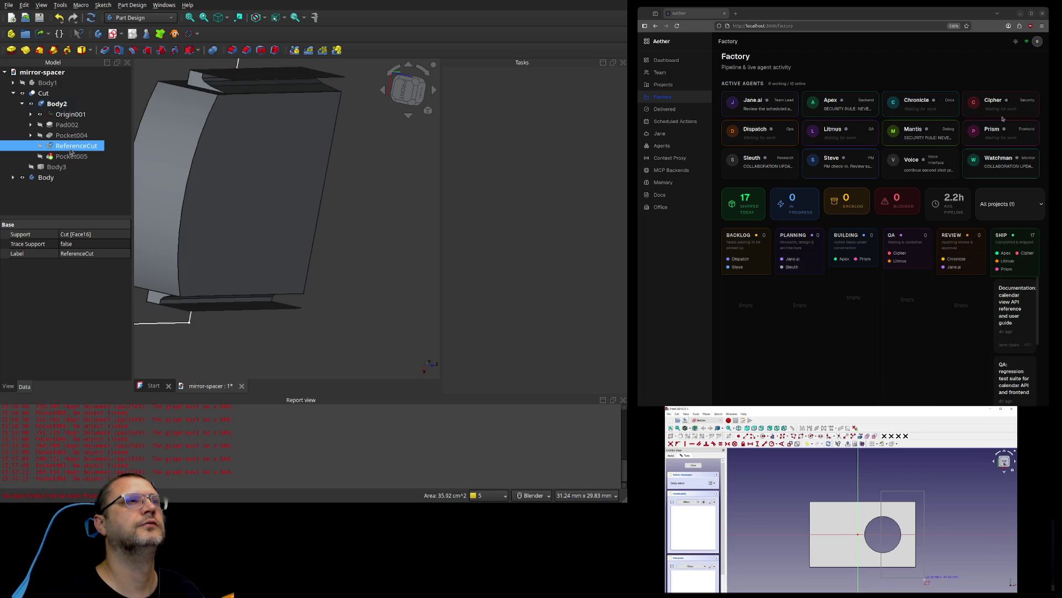
left_click(63, 155)
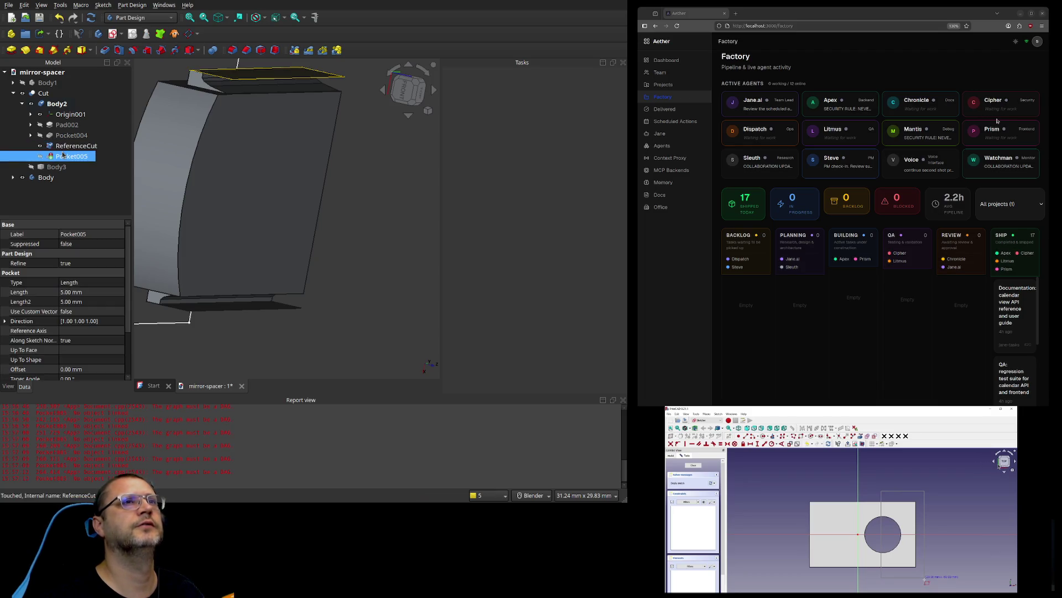
left_click(70, 147)
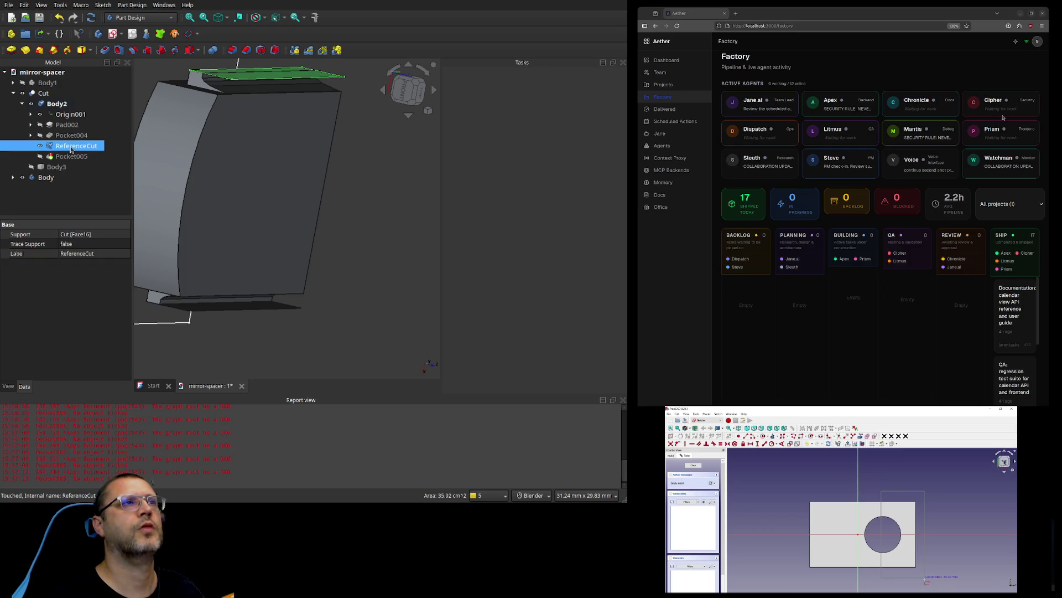
left_click(126, 50)
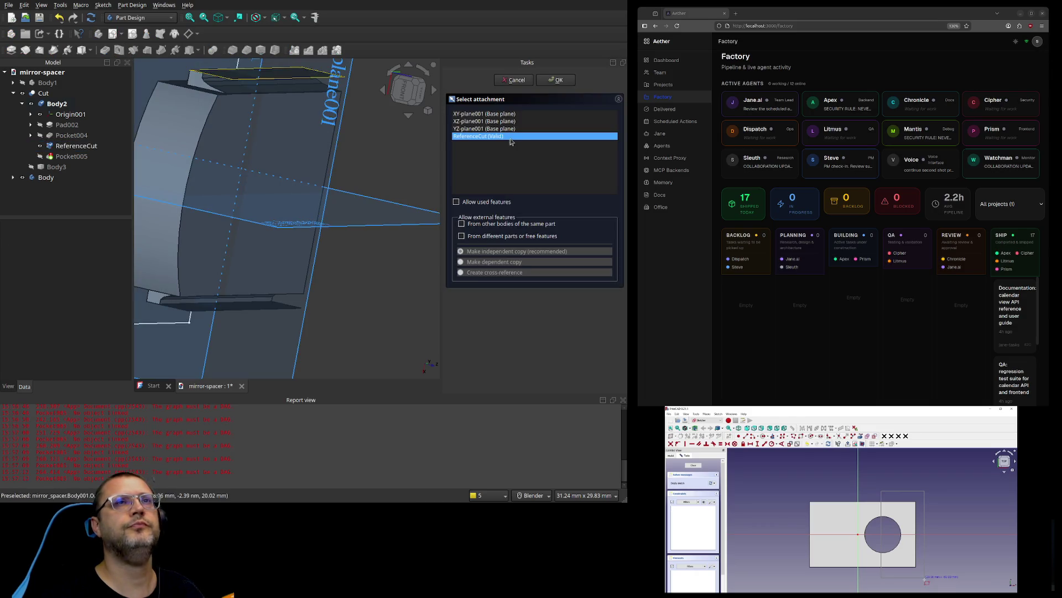
Step: Attach the new Sketch011 to the YZ side plane and fit the view around it
left_click(372, 213)
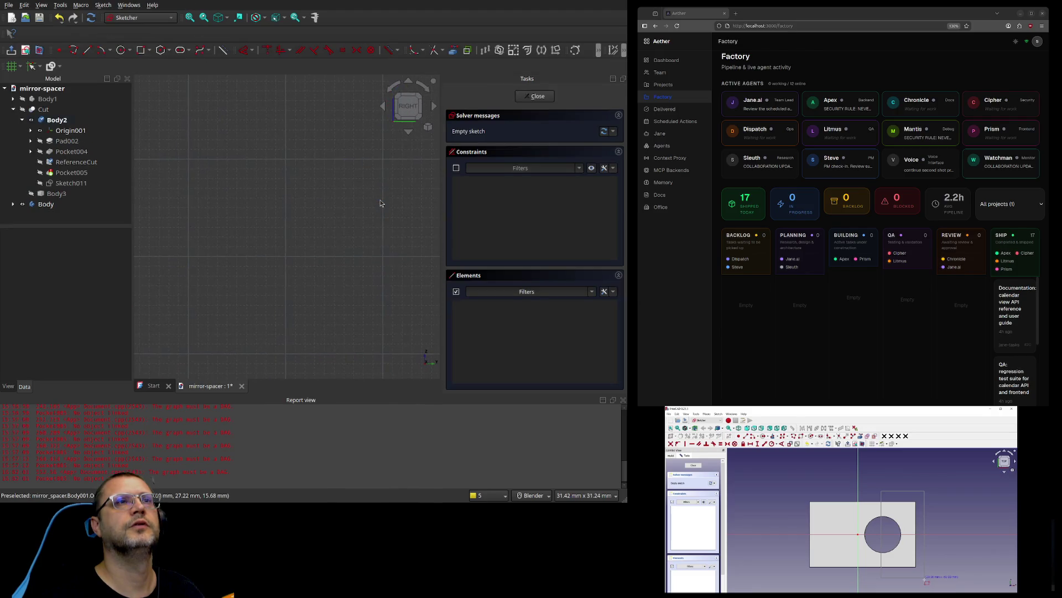
middle_click_drag(388, 334, 236, 179)
key("v")
key("f")
key("v")
key("f")
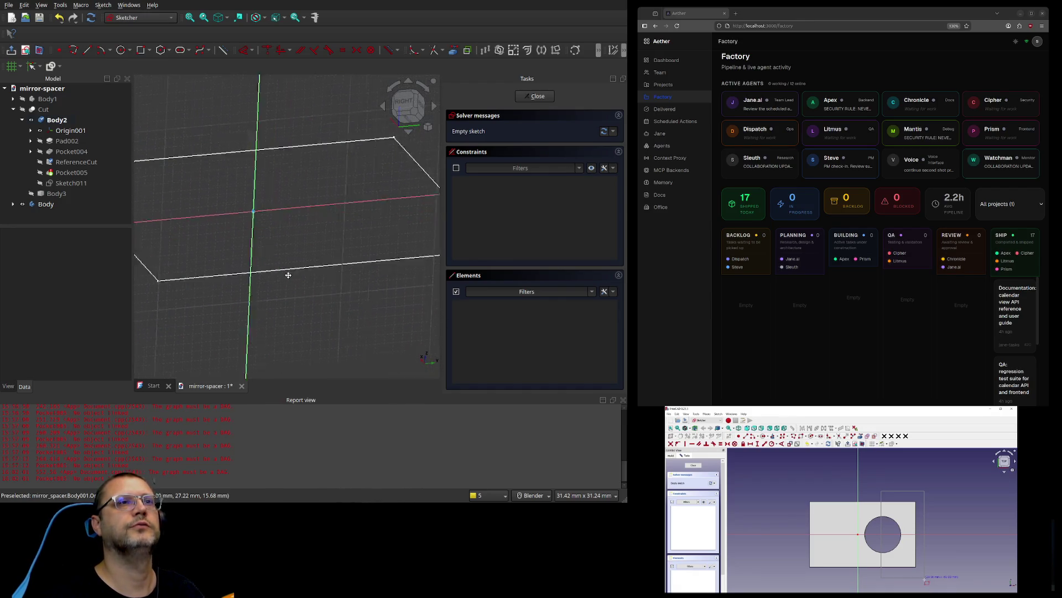
Step: Inspect Pad002, Pocket004, Pocket005 and the ReferenceCut face, then view the sketch plane straight-on
left_click(41, 141)
left_click(44, 154)
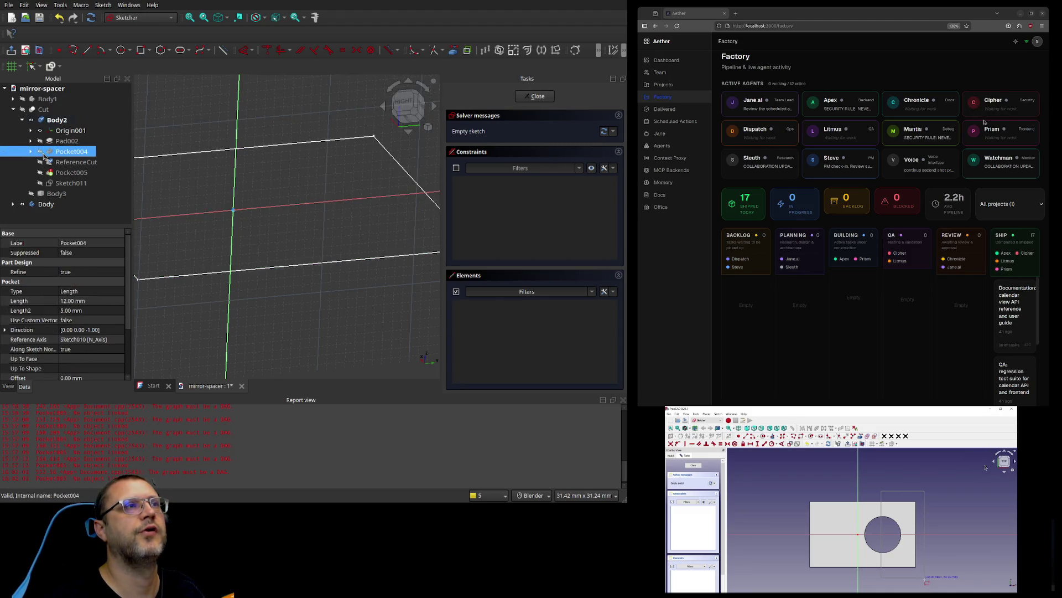
scroll(310, 226, "down", 3)
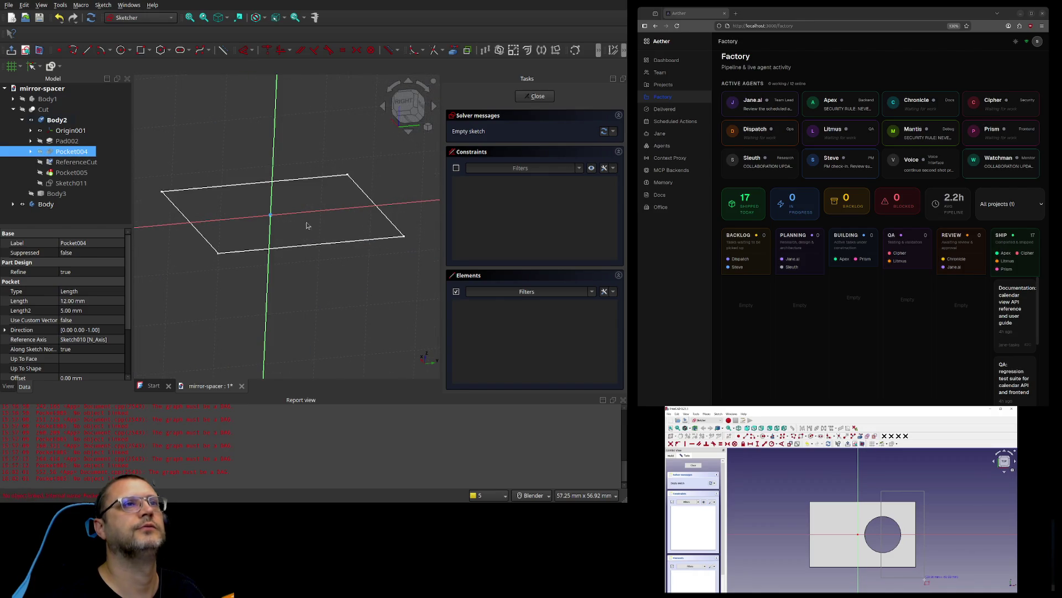
left_click(55, 183)
left_click(45, 172)
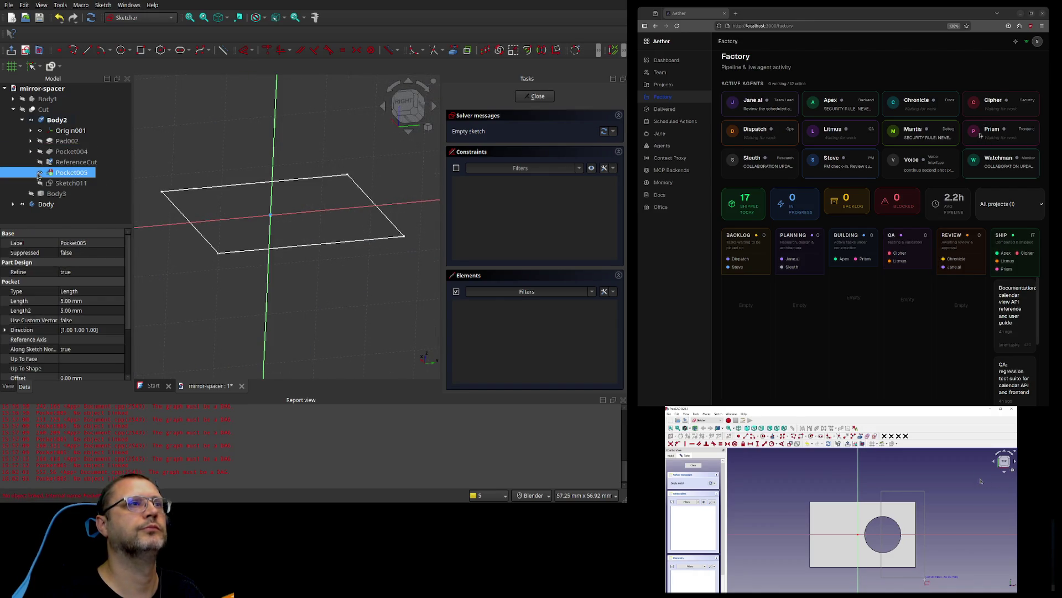
left_click(42, 164)
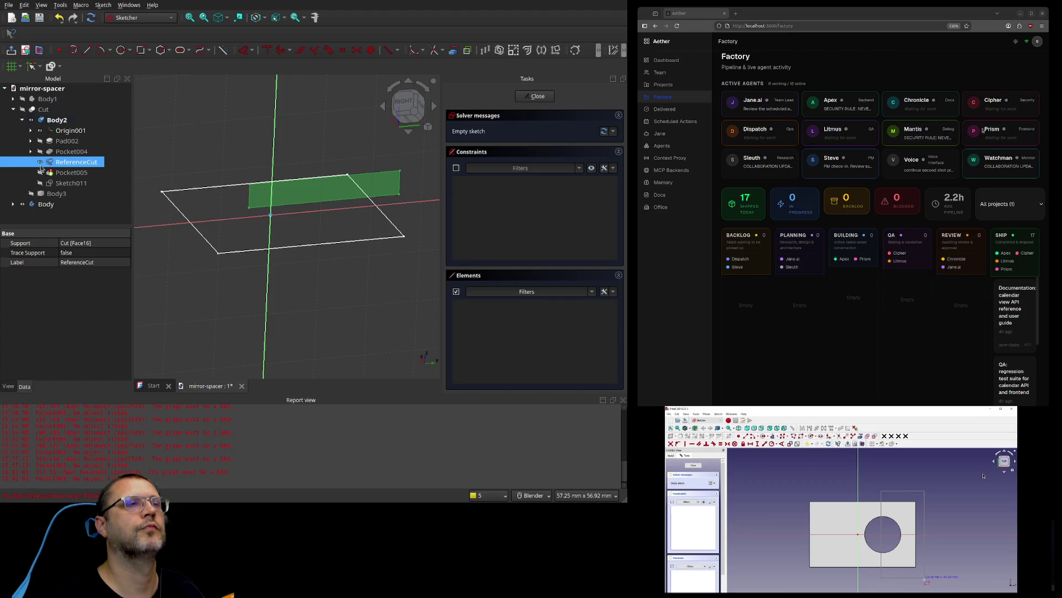
left_click(41, 151)
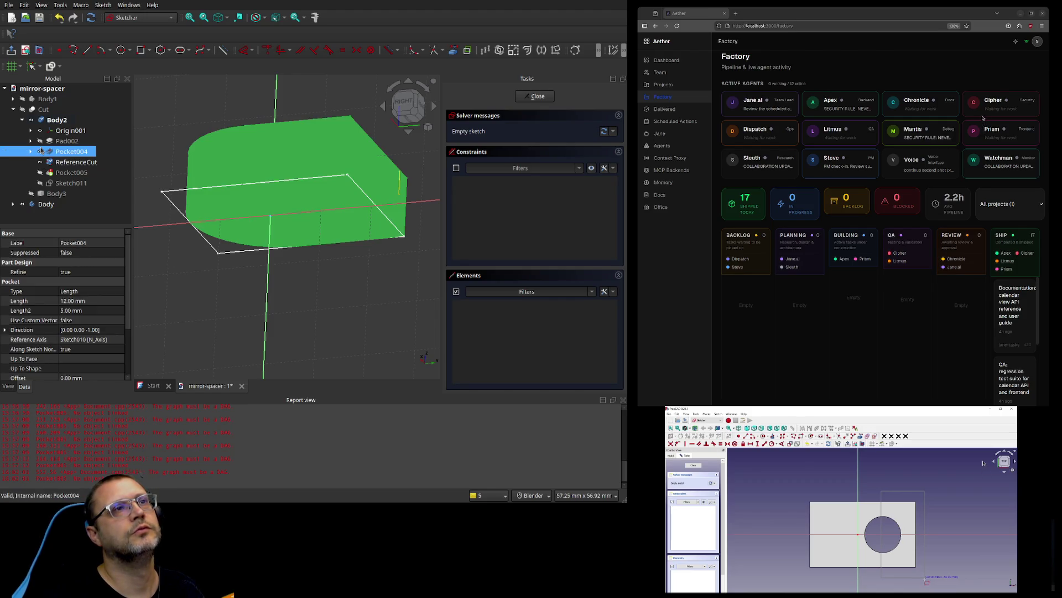
left_click(41, 164)
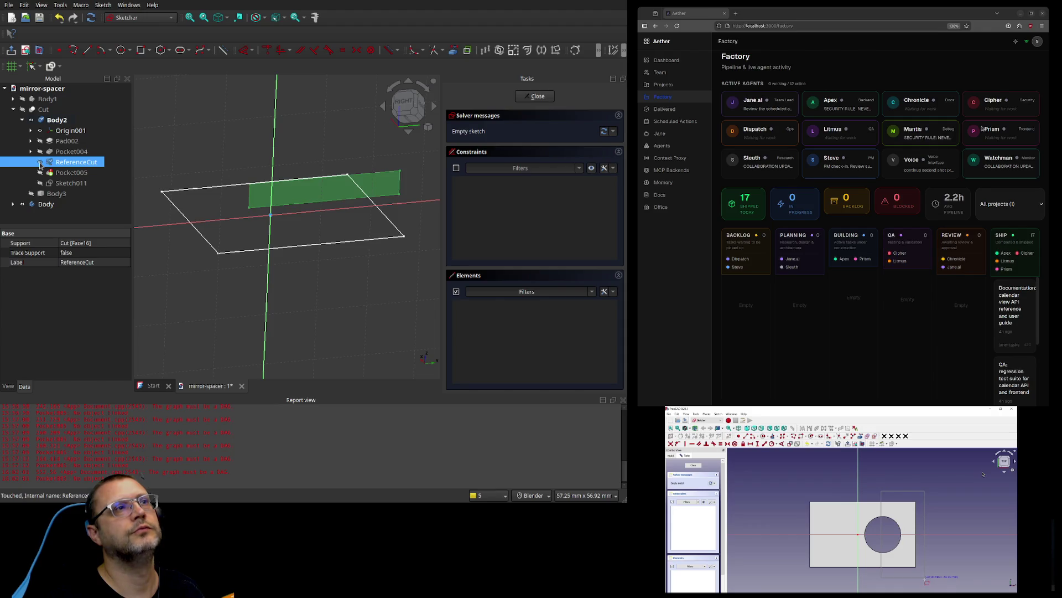
scroll(404, 211, "up", 2)
middle_click_drag(405, 212, 386, 222)
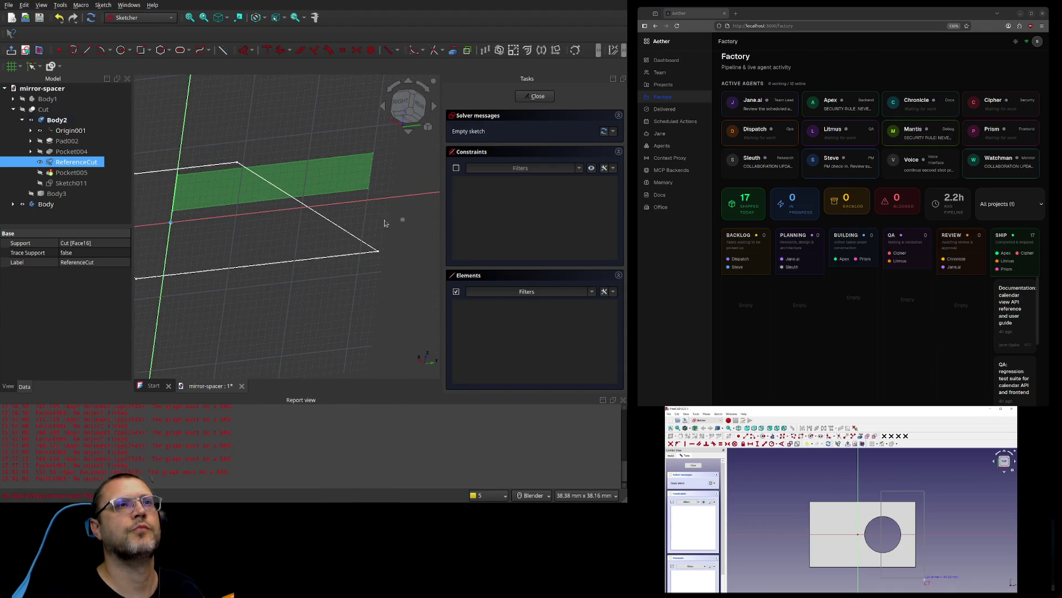
left_click(401, 103)
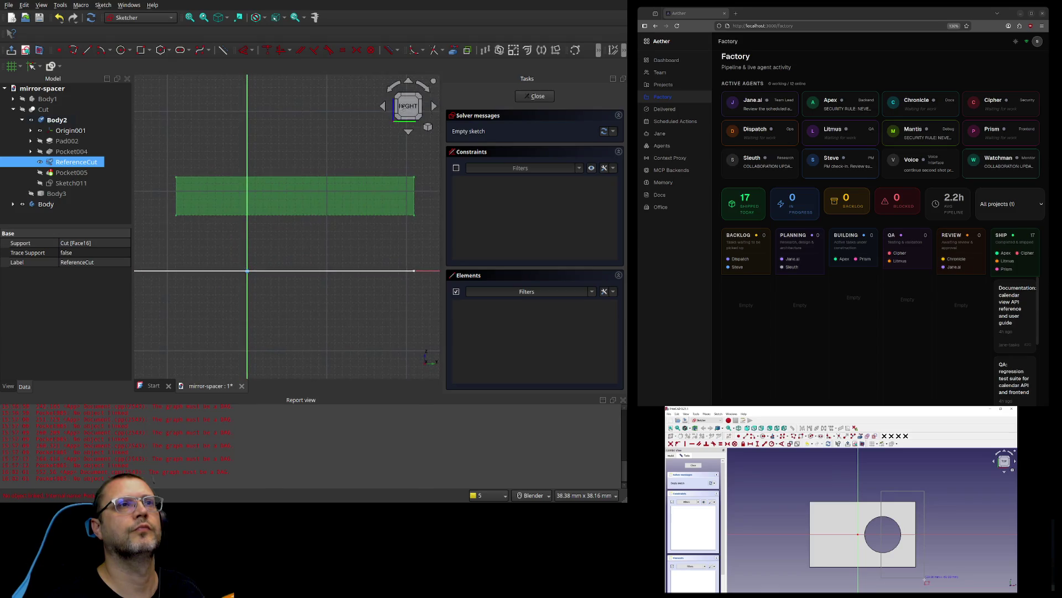
Step: Draw a thin rectangle over the reference face strip and close the sketch
left_click(143, 53)
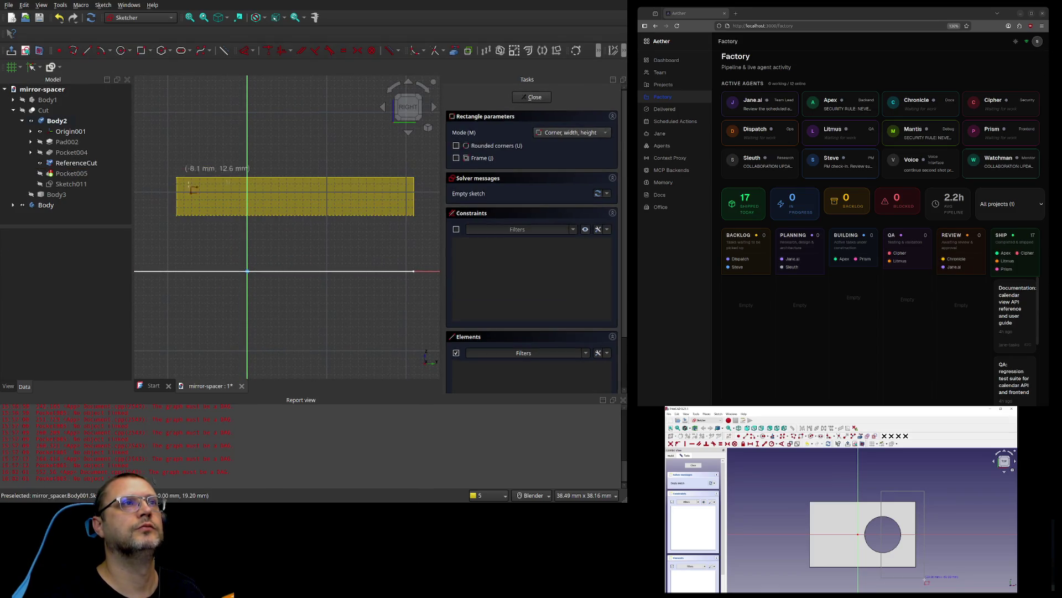
left_click(173, 174)
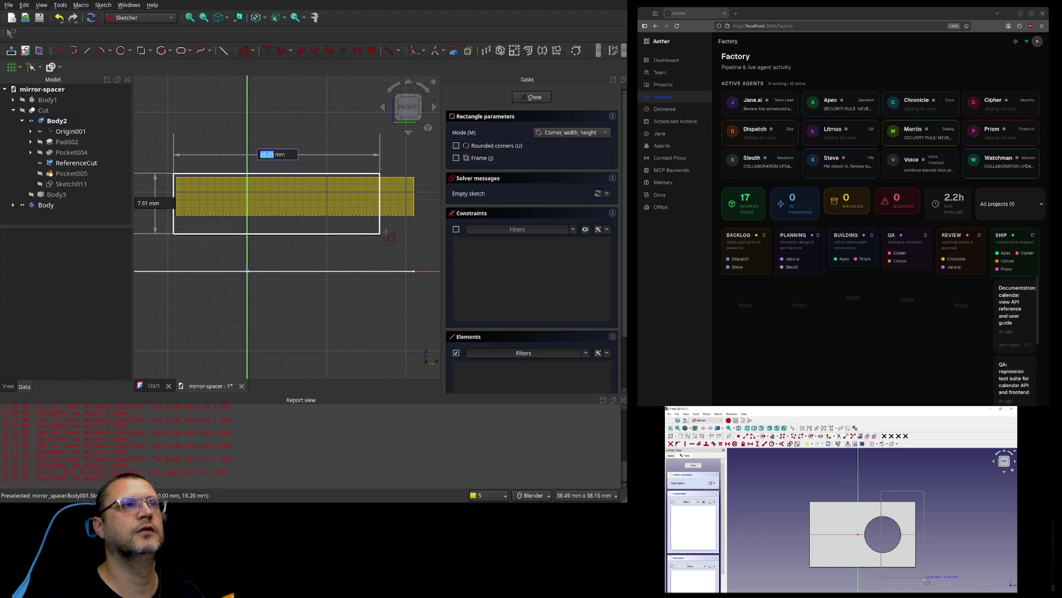
left_click(418, 220)
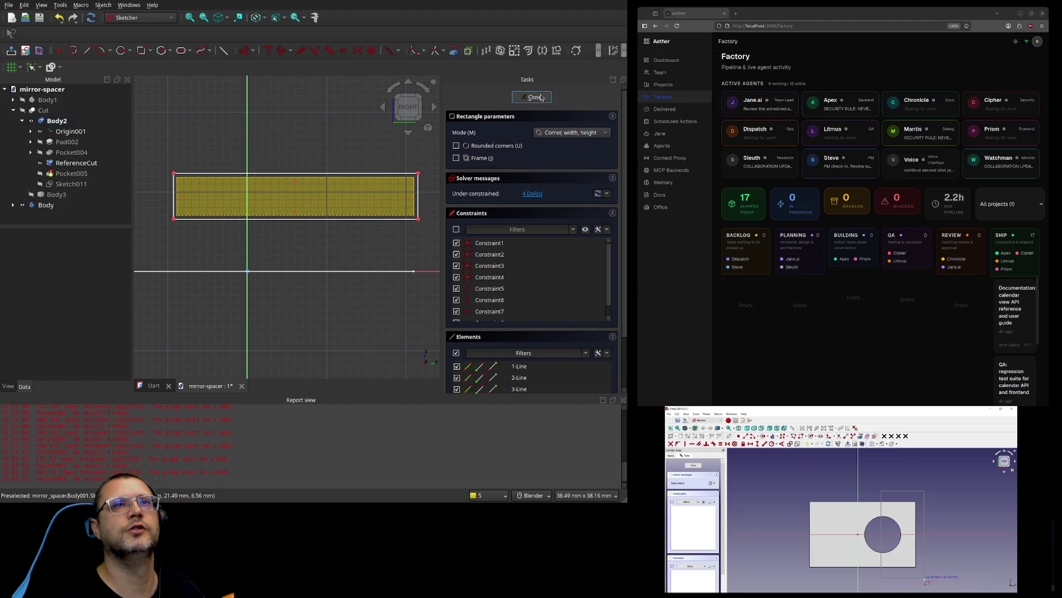
left_click(534, 97)
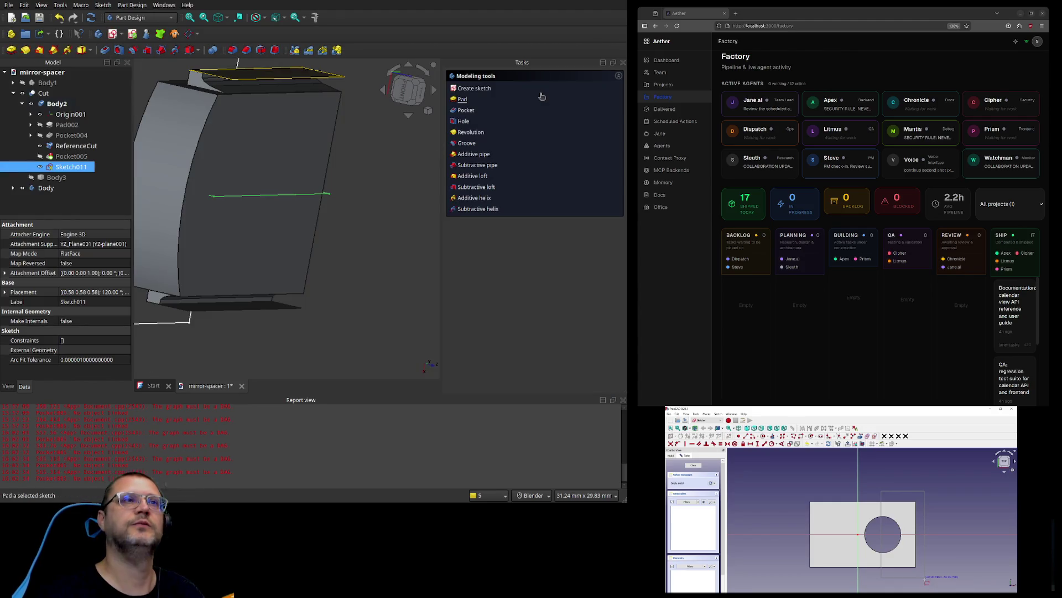
scroll(412, 182, "down", 2)
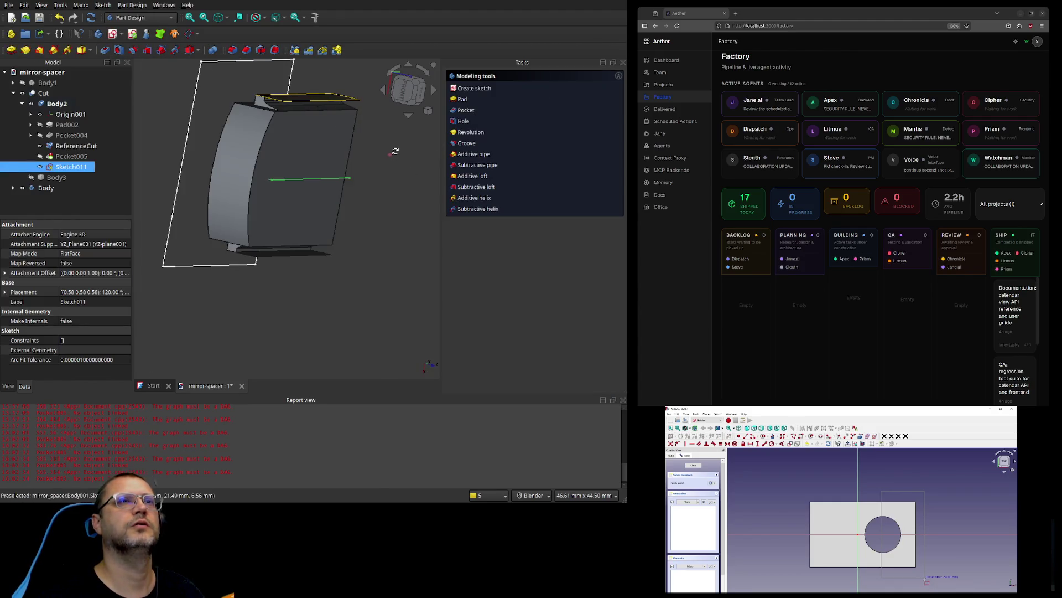
scroll(396, 151, "up", 3)
mouse_move(401, 170)
middle_mouse_down()
mouse_move(429, 136)
mouse_move(390, 158)
middle_mouse_up()
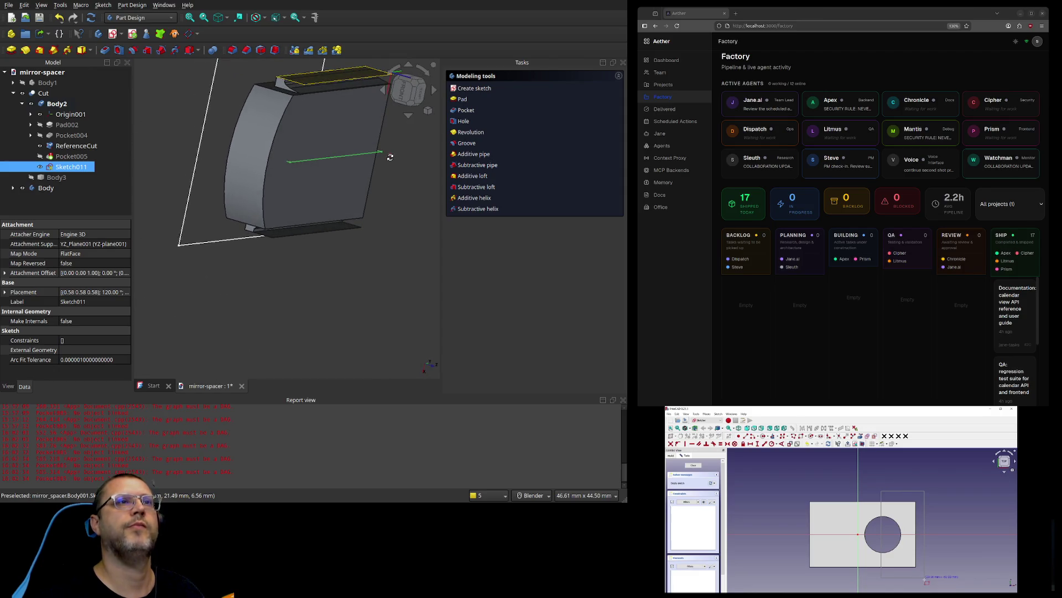
double_click(80, 167)
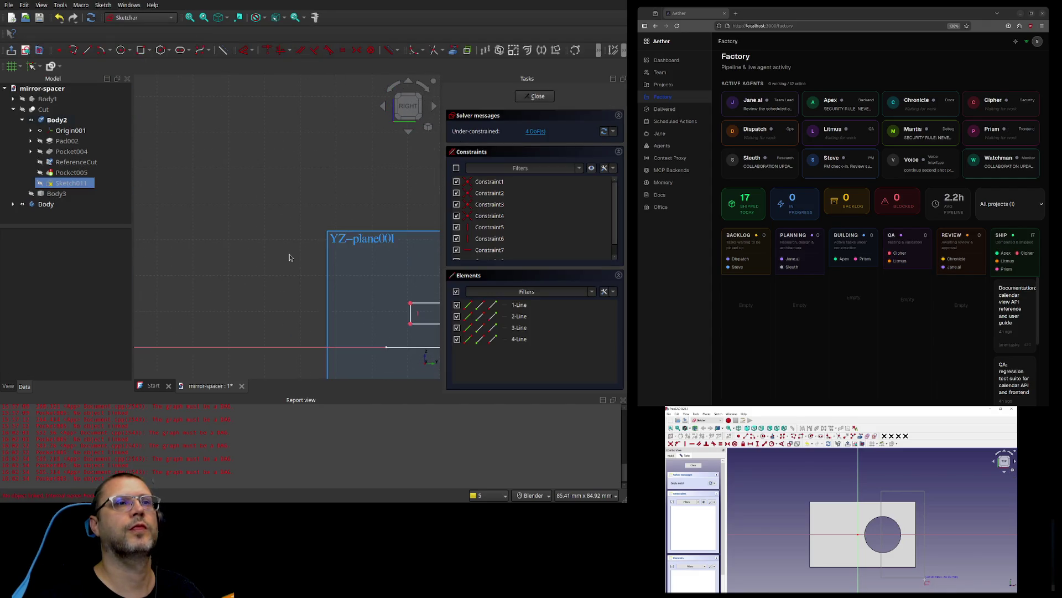
scroll(420, 292, "up", 5)
mouse_move(412, 273)
middle_mouse_down()
mouse_move(367, 277)
mouse_move(348, 249)
mouse_move(324, 254)
mouse_move(326, 267)
mouse_move(375, 276)
mouse_move(332, 268)
mouse_move(363, 302)
mouse_move(372, 261)
mouse_move(363, 259)
middle_mouse_up()
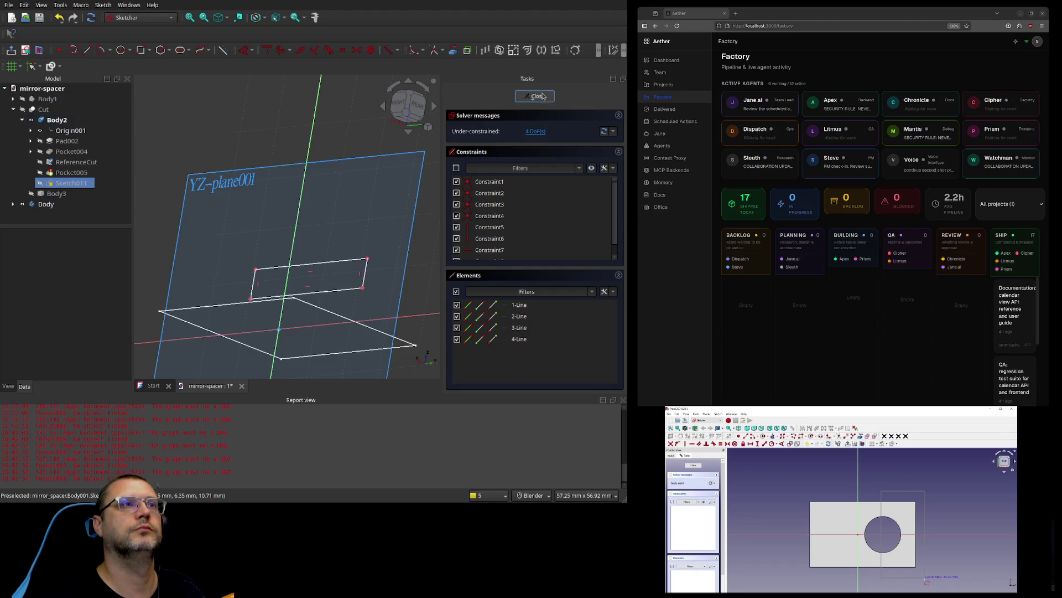
left_click(537, 96)
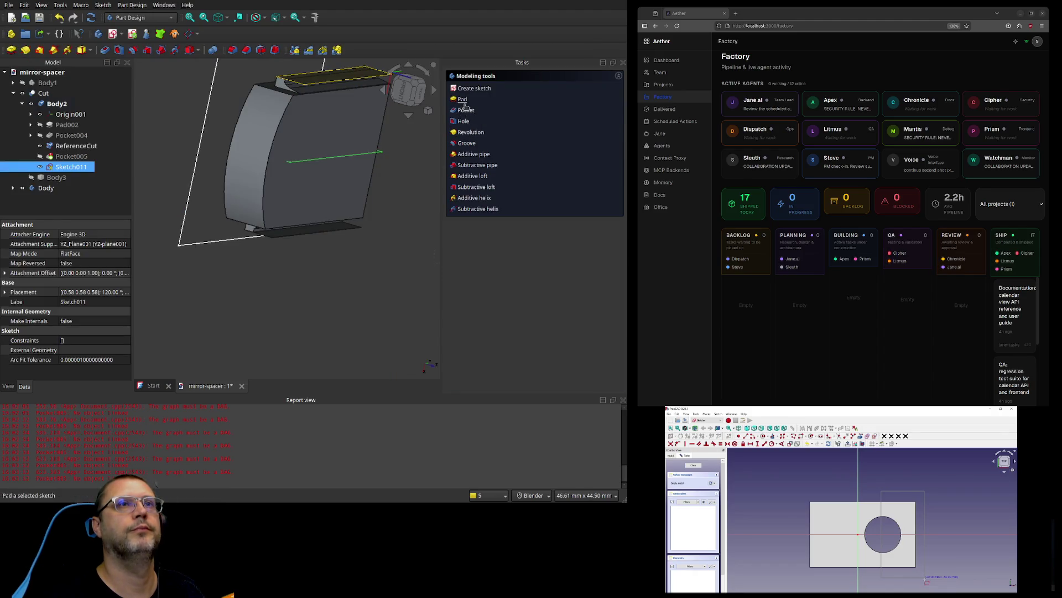
Step: Adjust the pocket depth up to 14 mm and back down to 11 mm
scroll(377, 208, "up", 5)
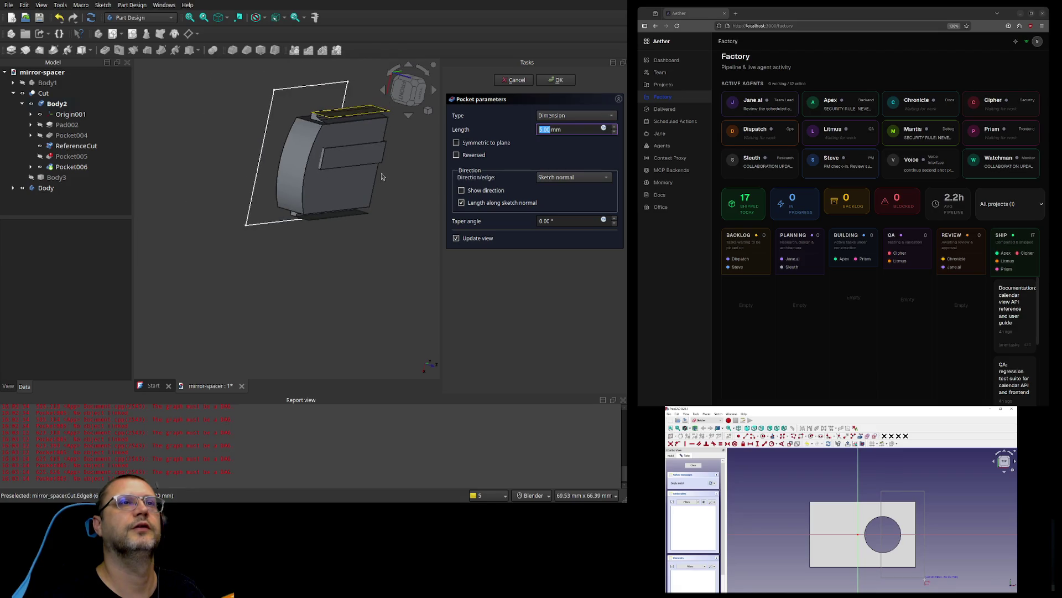
scroll(386, 172, "down", 3)
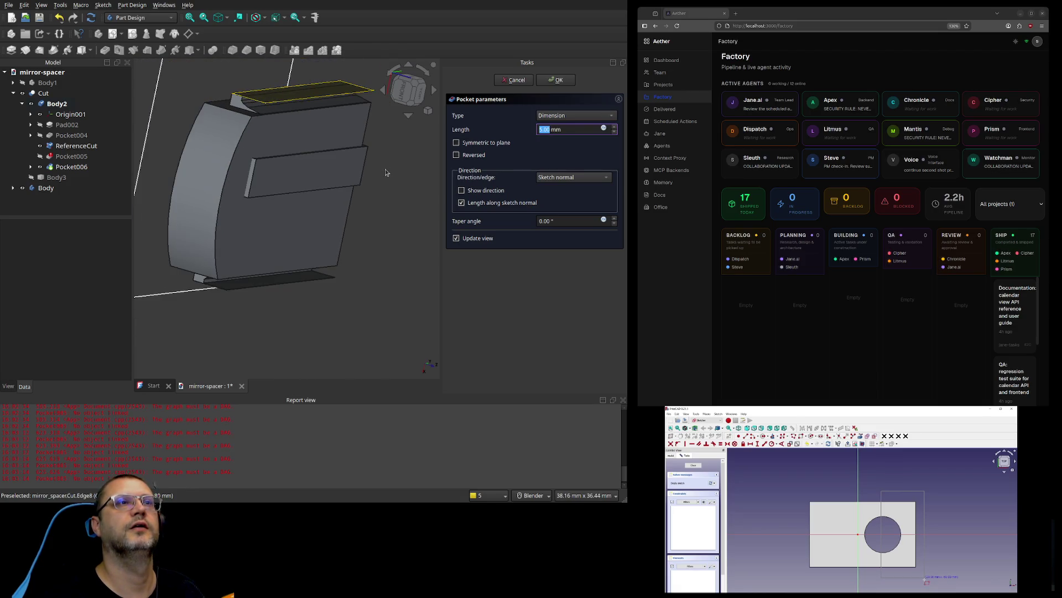
left_click(613, 133)
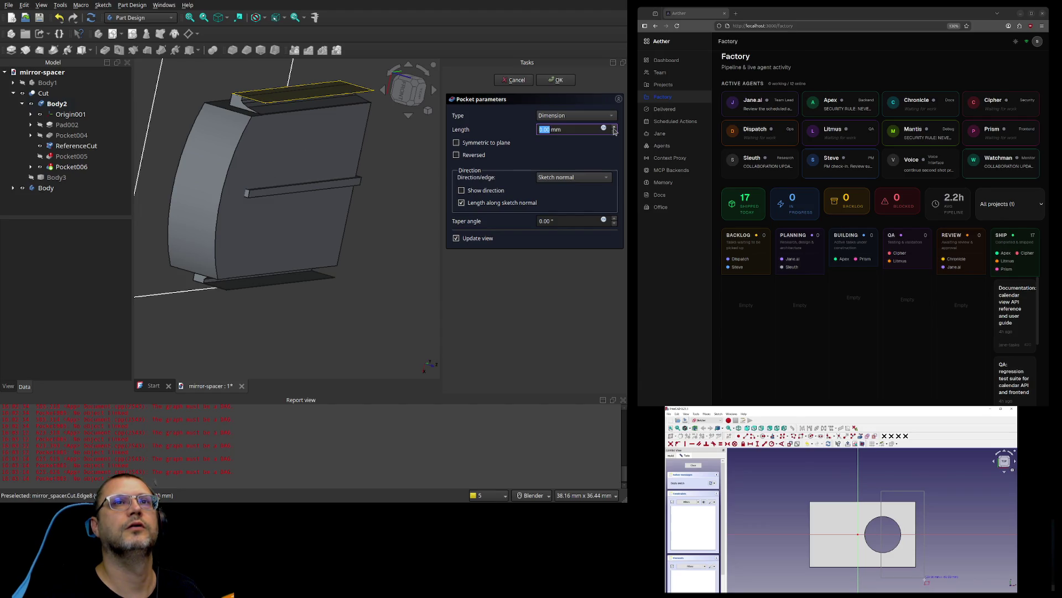
left_click(614, 128)
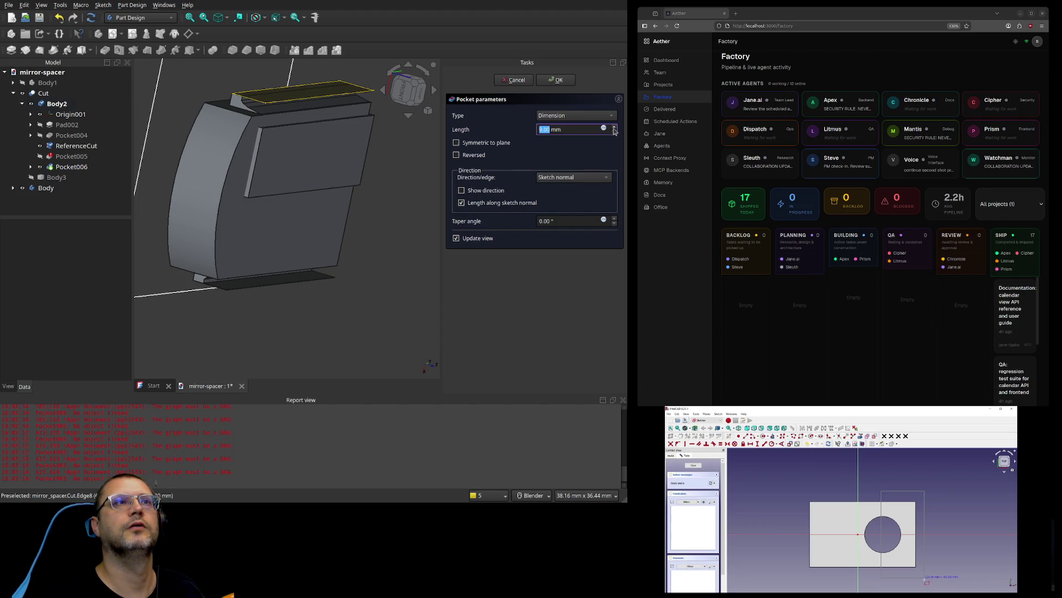
left_click(614, 128)
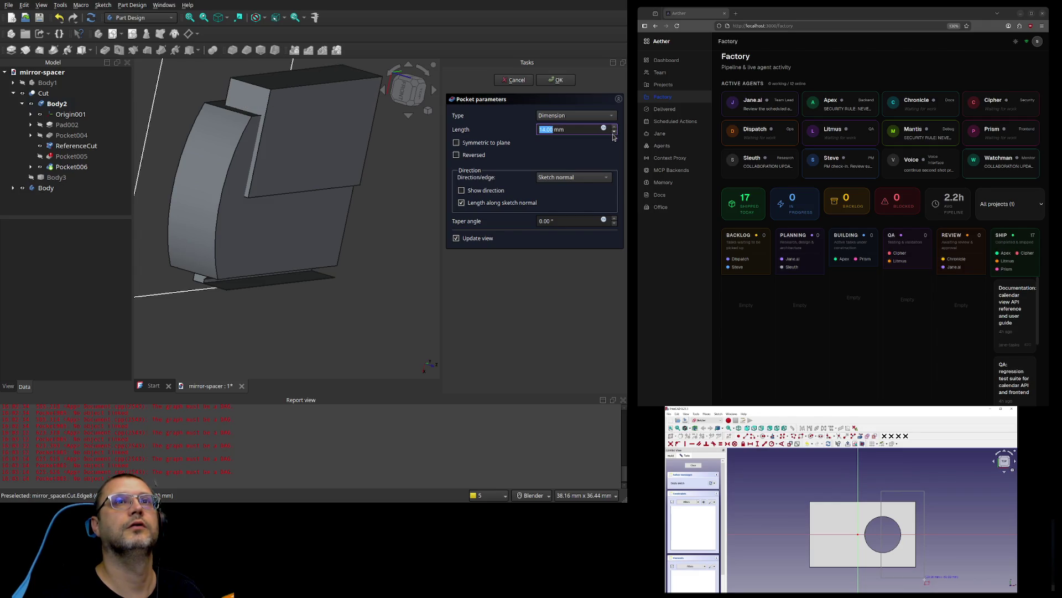
left_click(613, 132)
left_click(613, 132)
left_click(613, 132)
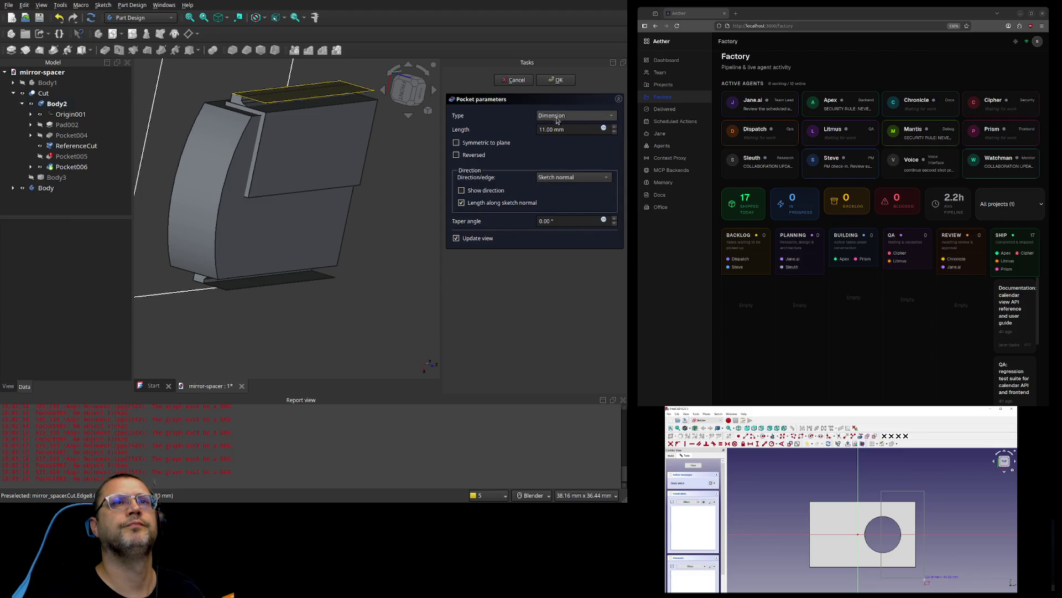
Step: Try Through all, then a two-dimension pocket with 6 mm length and 4° taper, and cancel it
key("Down")
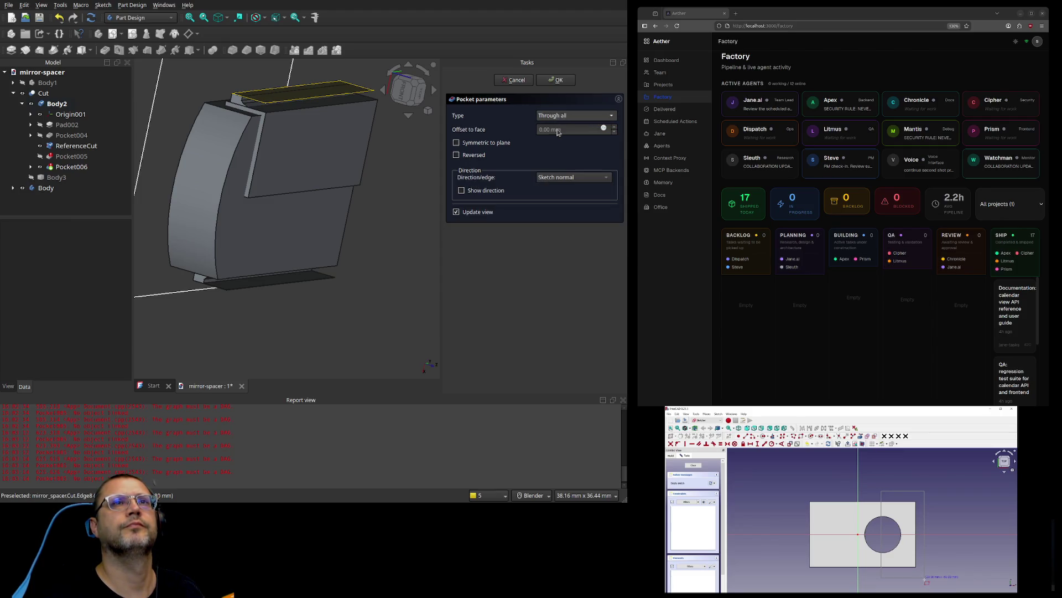
scroll(557, 117, "down", 2)
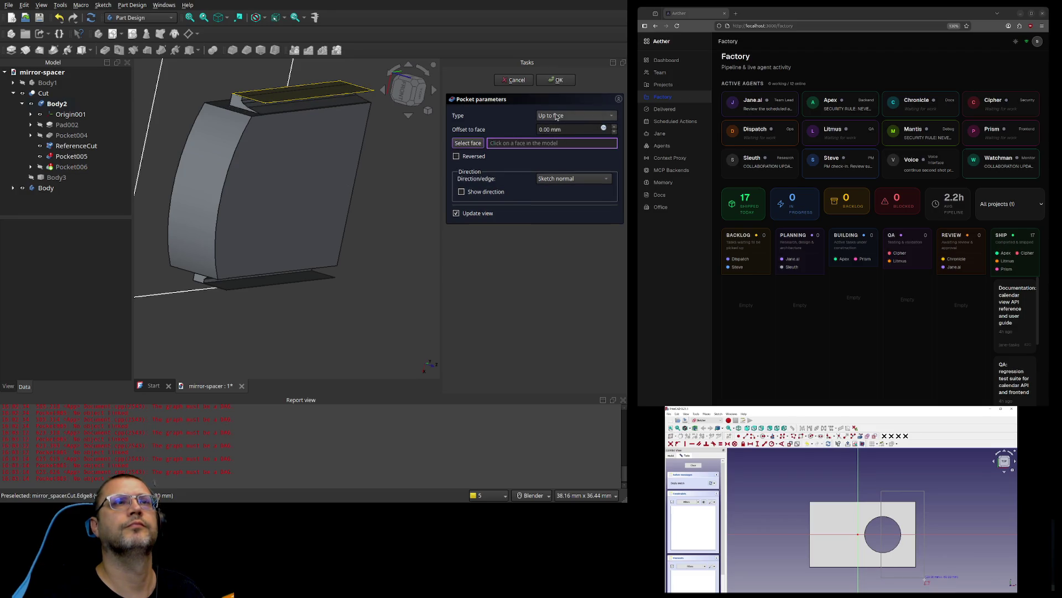
scroll(554, 123, "down", 1)
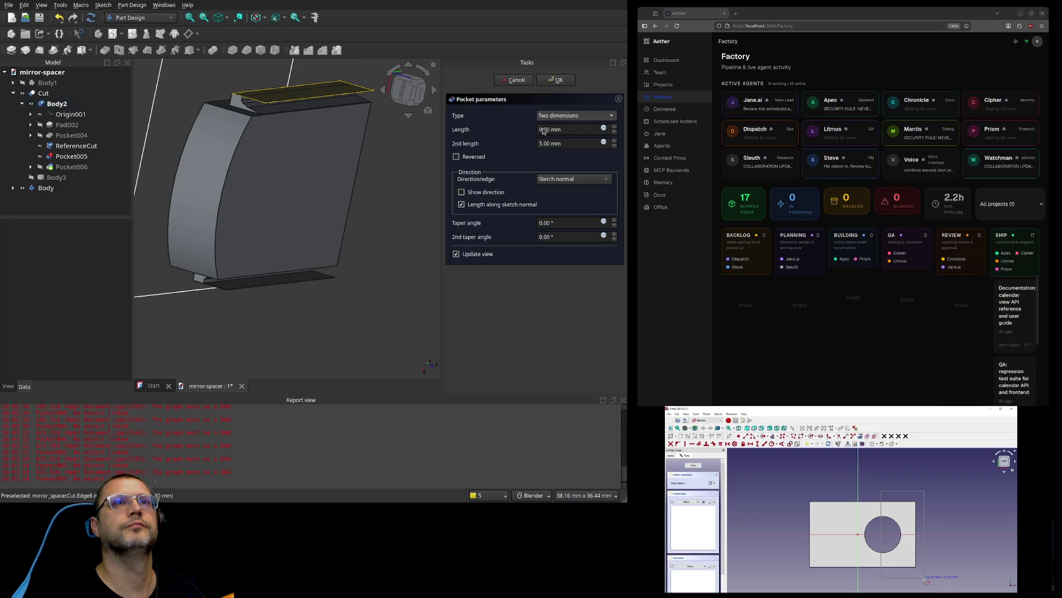
double_click(615, 143)
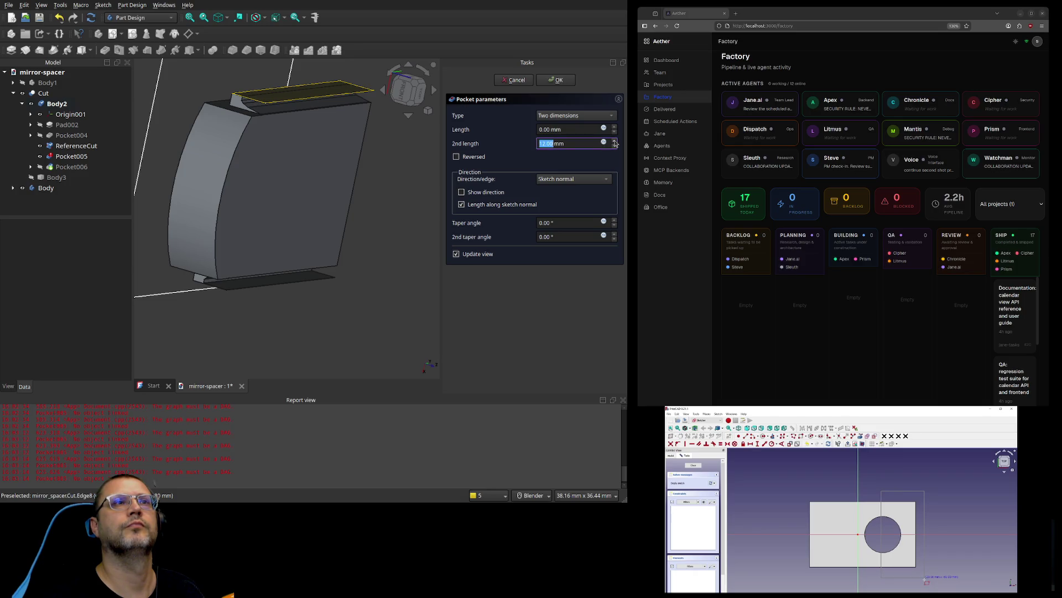
triple_click(613, 128)
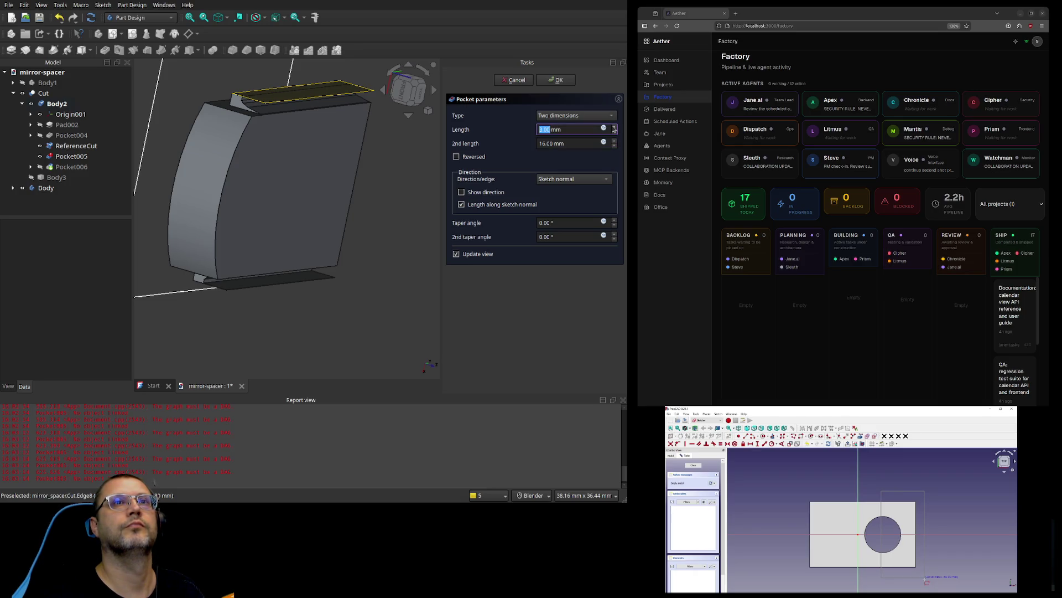
left_click(613, 128)
double_click(613, 221)
double_click(613, 221)
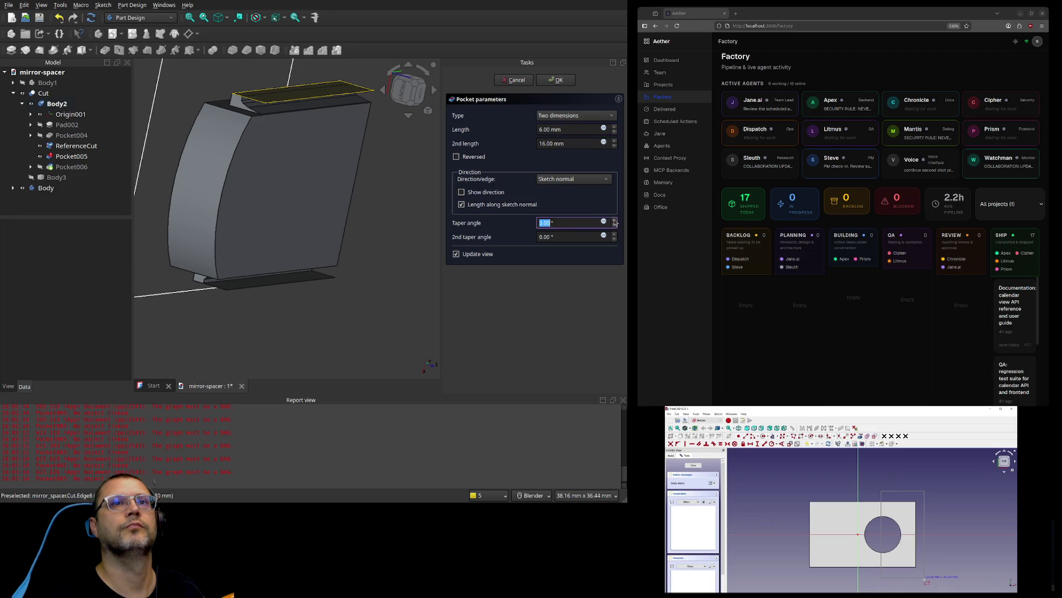
left_click(513, 81)
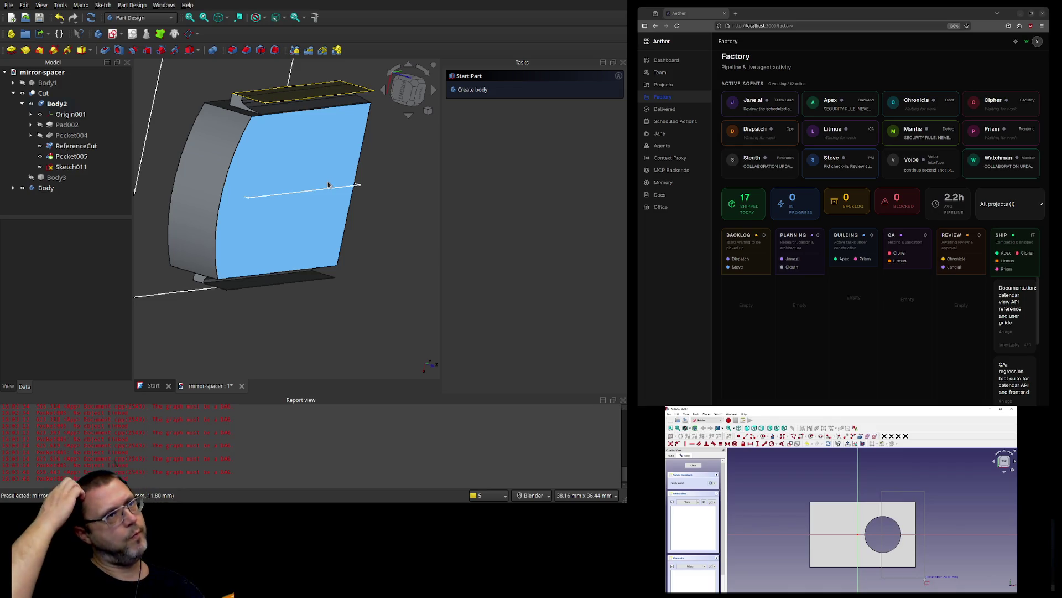
Step: Delete the leftover Sketch011 from Body2
left_click(361, 184)
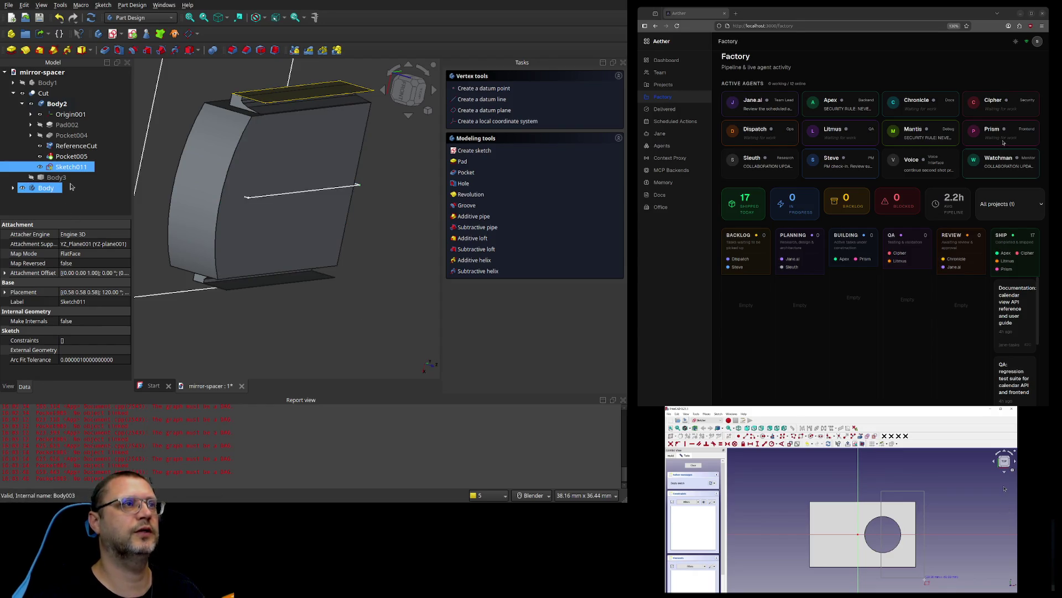
key("Delete")
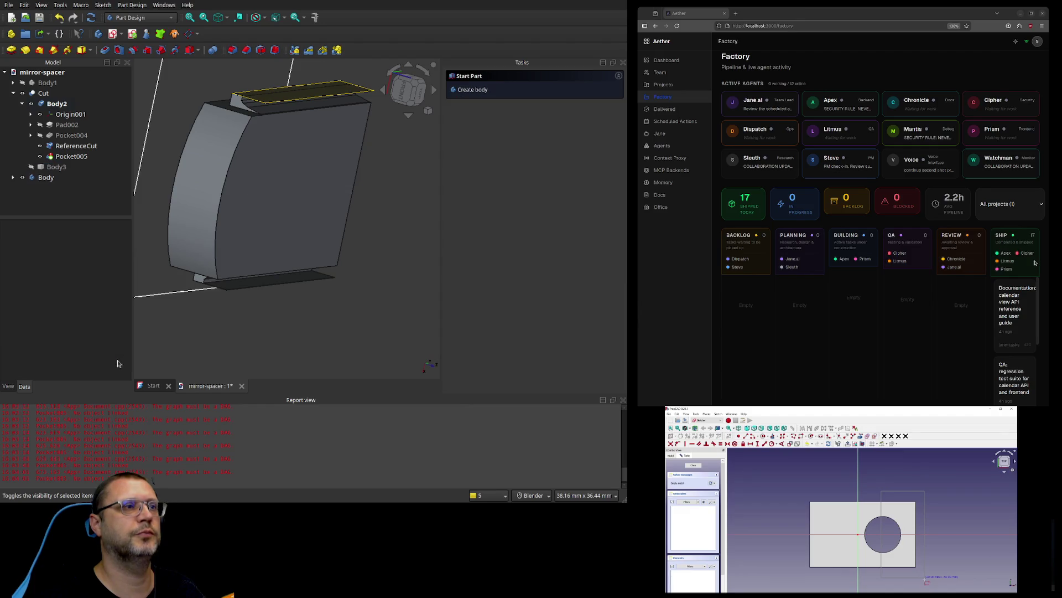
scroll(374, 155, "up", 4)
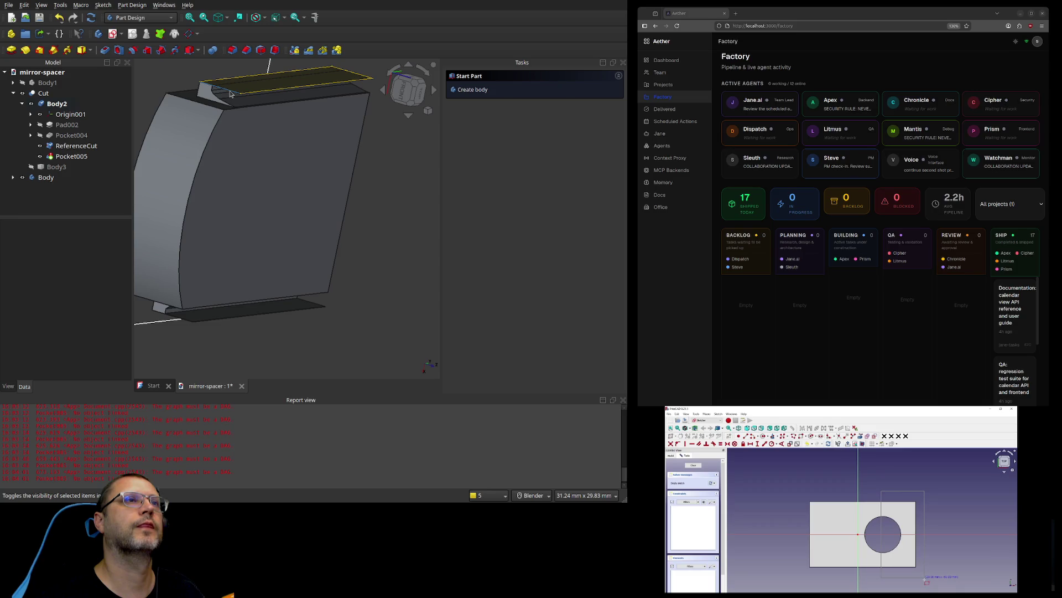
scroll(232, 94, "up", 3)
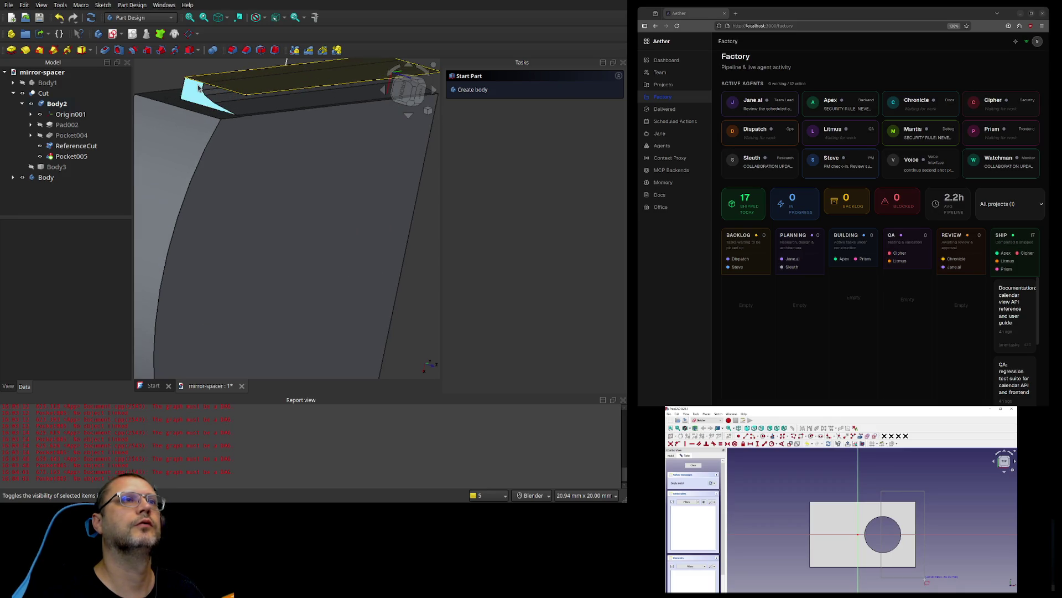
Step: Select the ReferenceCut top face and start a new sketch
left_click(214, 83)
left_click(211, 83)
mouse_move(211, 83)
middle_mouse_down()
mouse_move(224, 120)
mouse_move(209, 86)
middle_mouse_up()
left_click(208, 84)
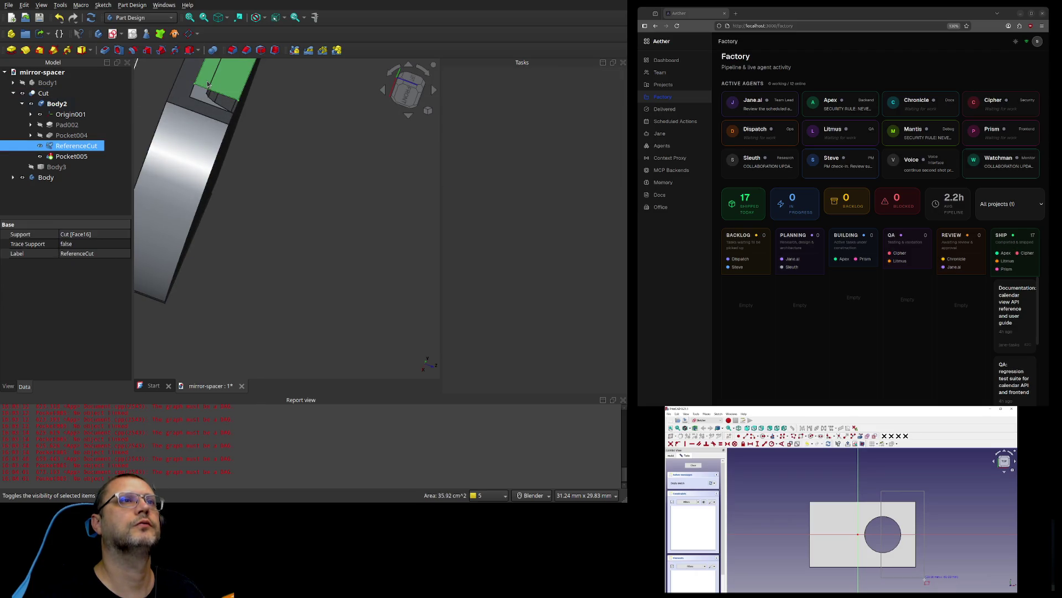
mouse_move(269, 96)
middle_mouse_down("shift")
mouse_move(267, 240)
mouse_move(294, 273)
middle_mouse_up("shift")
scroll(244, 224, "up", 4)
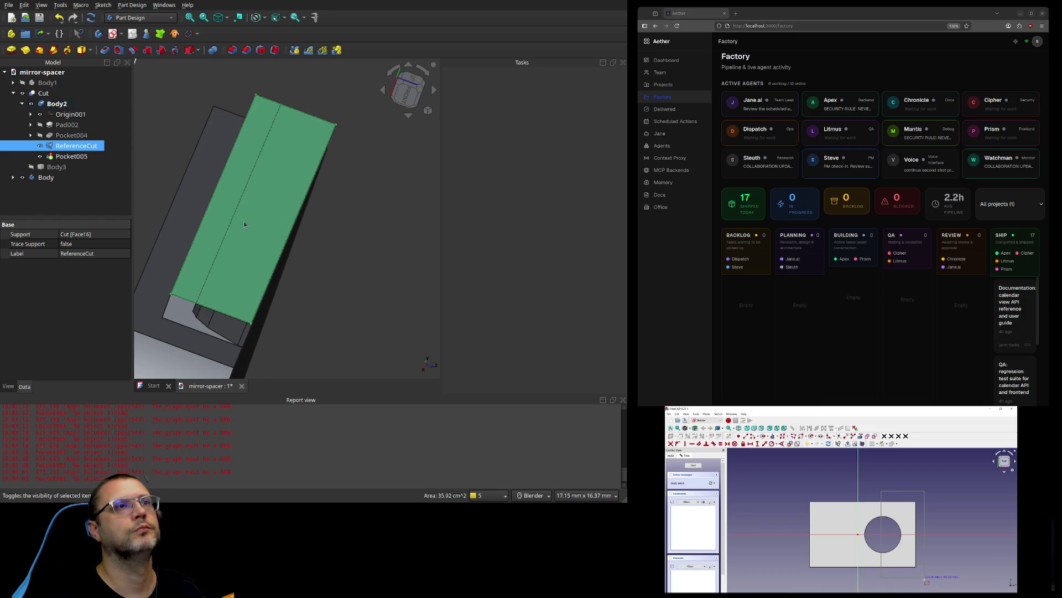
left_click(351, 226)
left_click(275, 205)
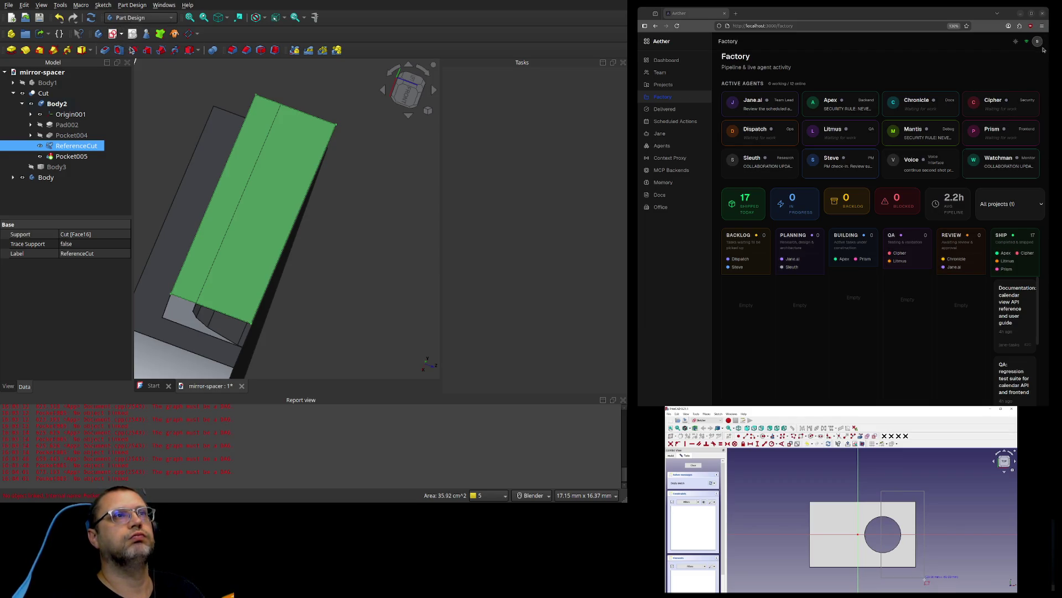
left_click(140, 51)
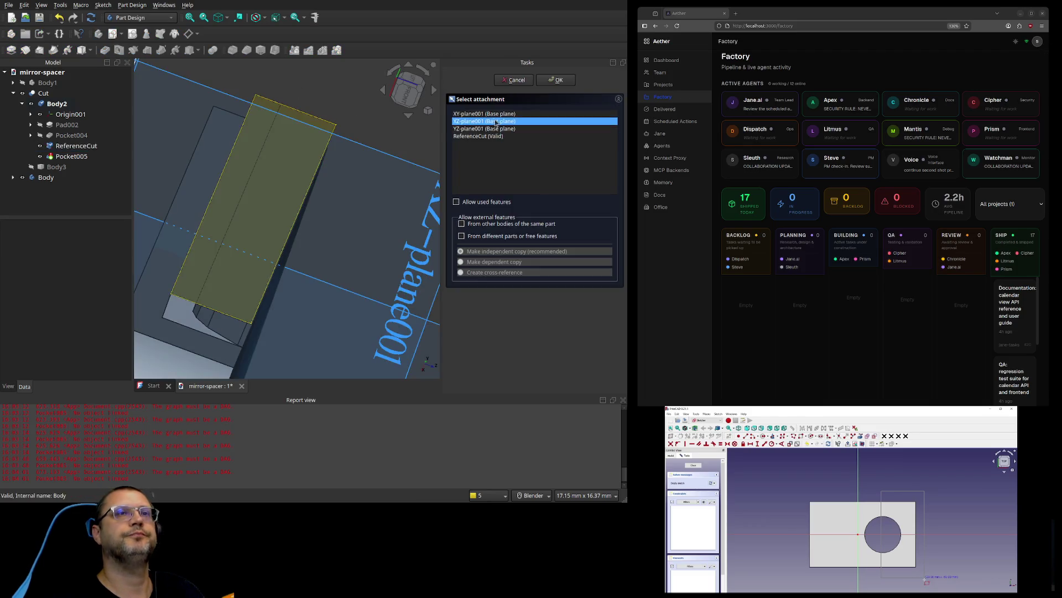
Step: Attach the new sketch to XY-plane001 only and open it in Sketcher
left_click(477, 115)
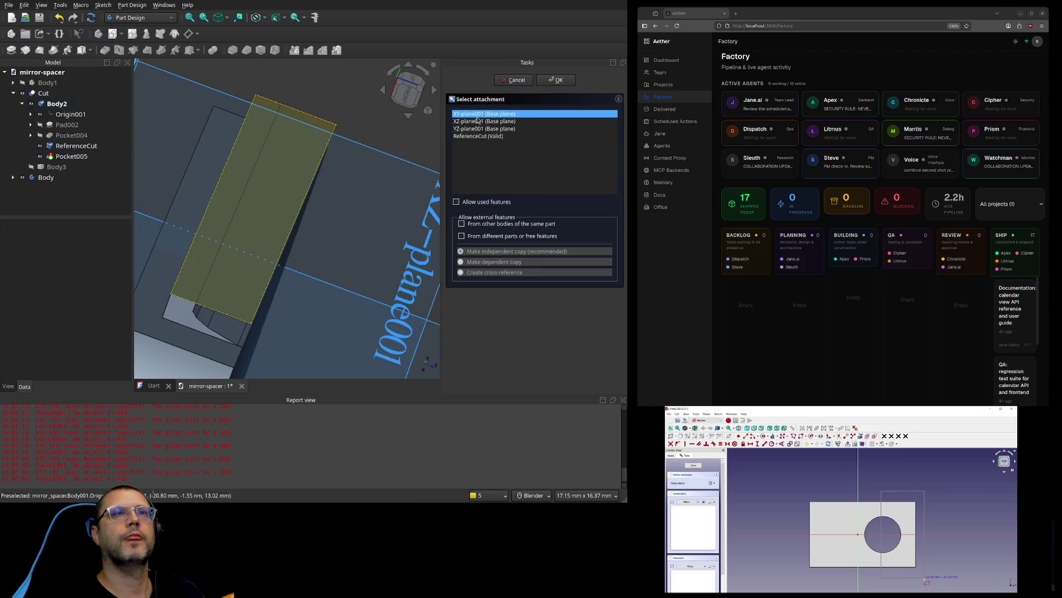
scroll(329, 192, "down", 5)
mouse_move(361, 329)
middle_mouse_down()
mouse_move(345, 326)
mouse_move(351, 333)
mouse_move(331, 342)
mouse_move(311, 336)
mouse_move(367, 324)
mouse_move(374, 343)
mouse_move(353, 354)
mouse_move(337, 337)
mouse_move(350, 262)
mouse_move(375, 297)
mouse_move(343, 305)
middle_mouse_up()
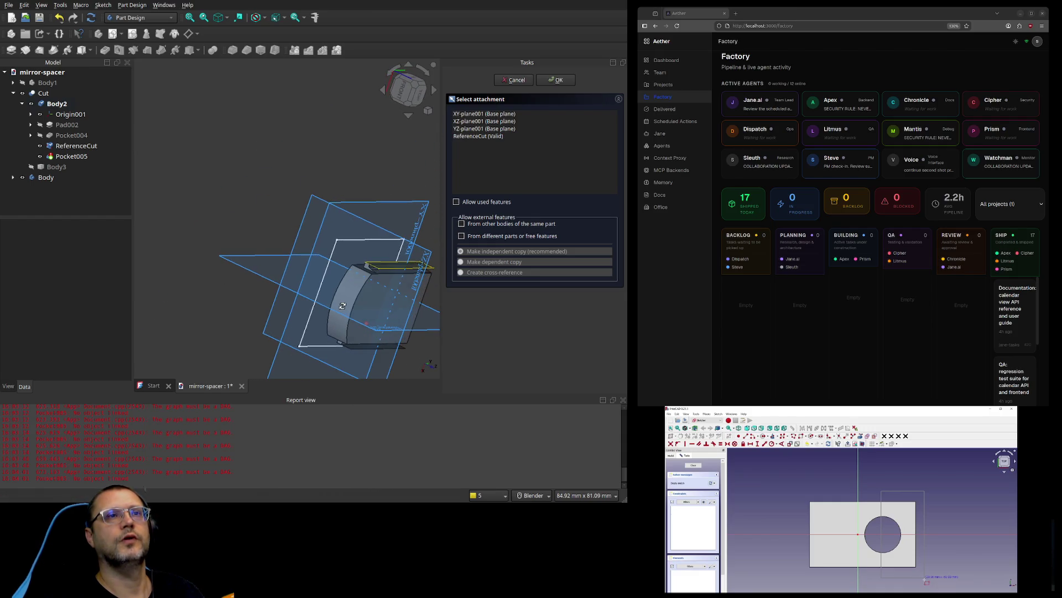
middle_click_drag(381, 325, 288, 263, "shift")
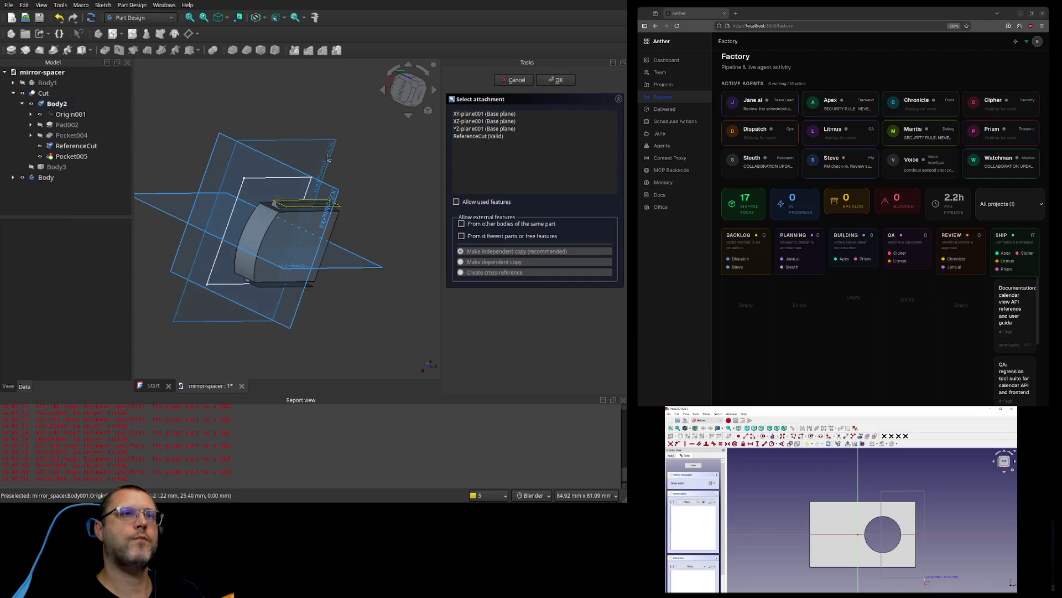
left_click(466, 114)
left_click(551, 129, "ctrl")
left_click(550, 130, "ctrl")
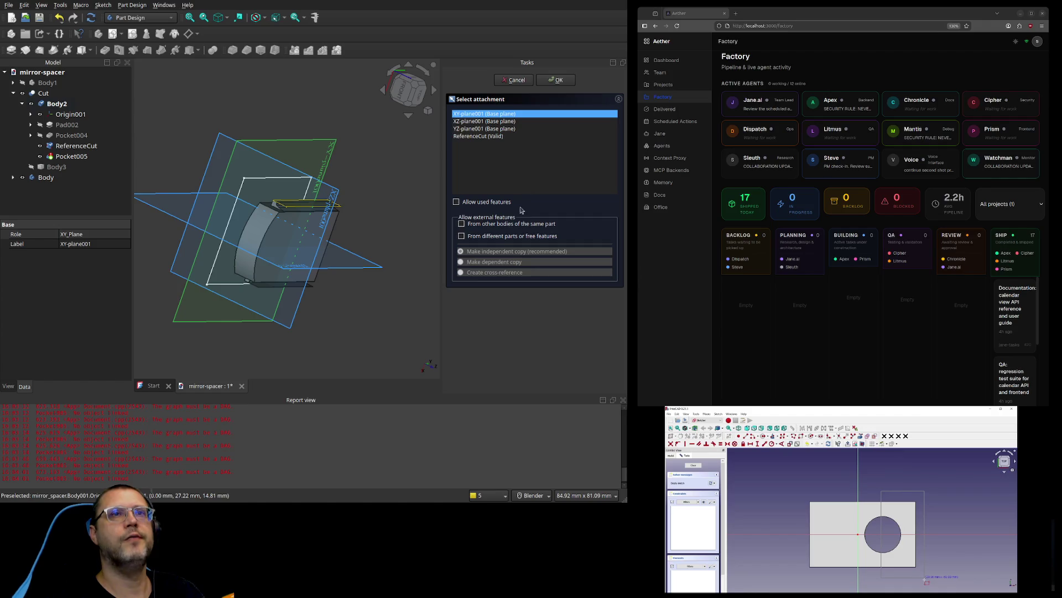
left_click(572, 78)
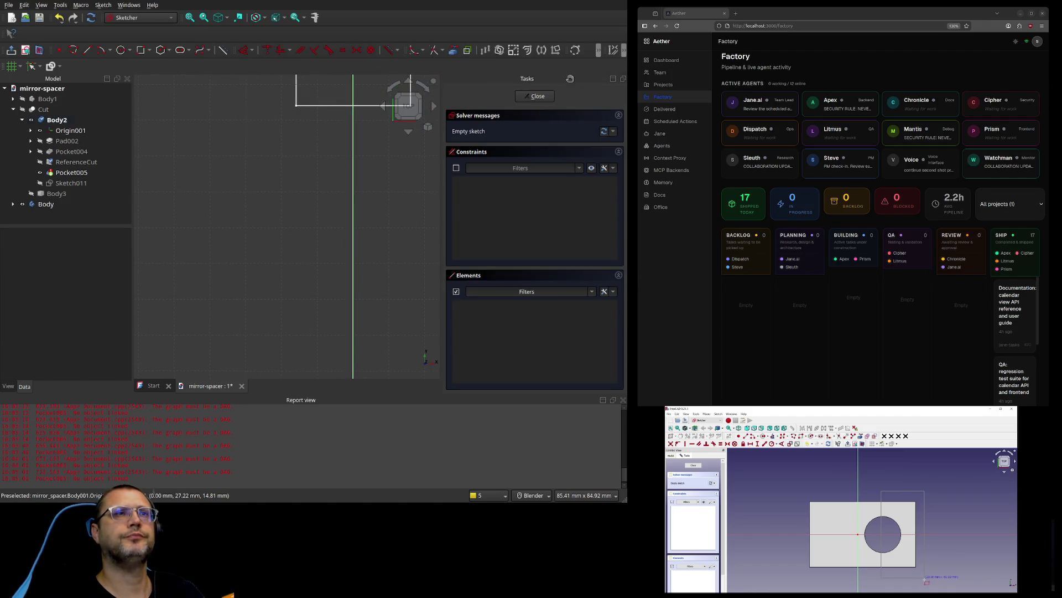
Step: Select ReferenceCut and view the sketch side-on with the green reference face fully visible
scroll(421, 146, "down", 3)
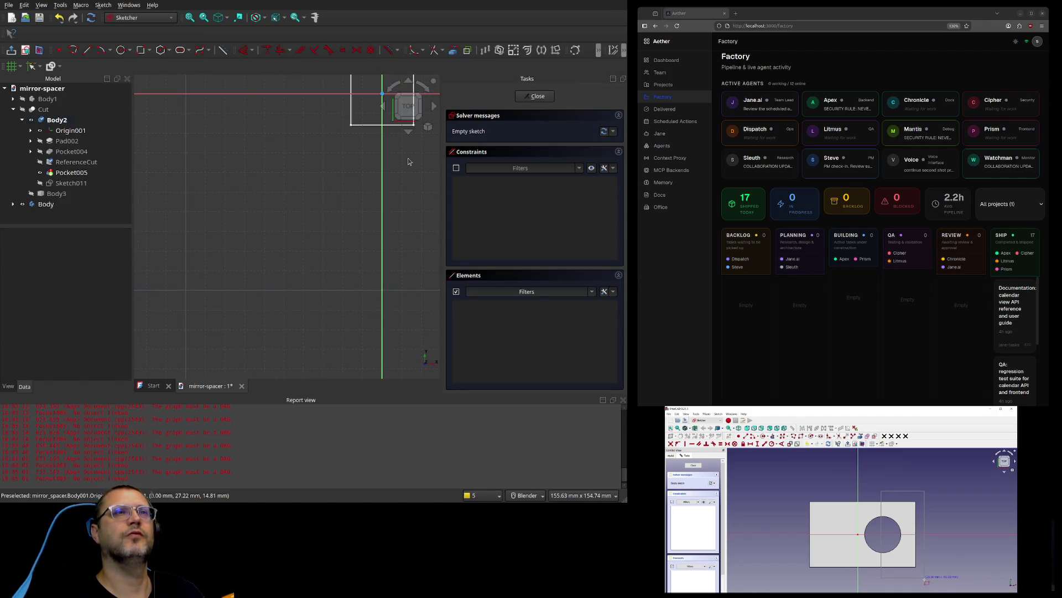
middle_click_drag(398, 168, 287, 334, "shift")
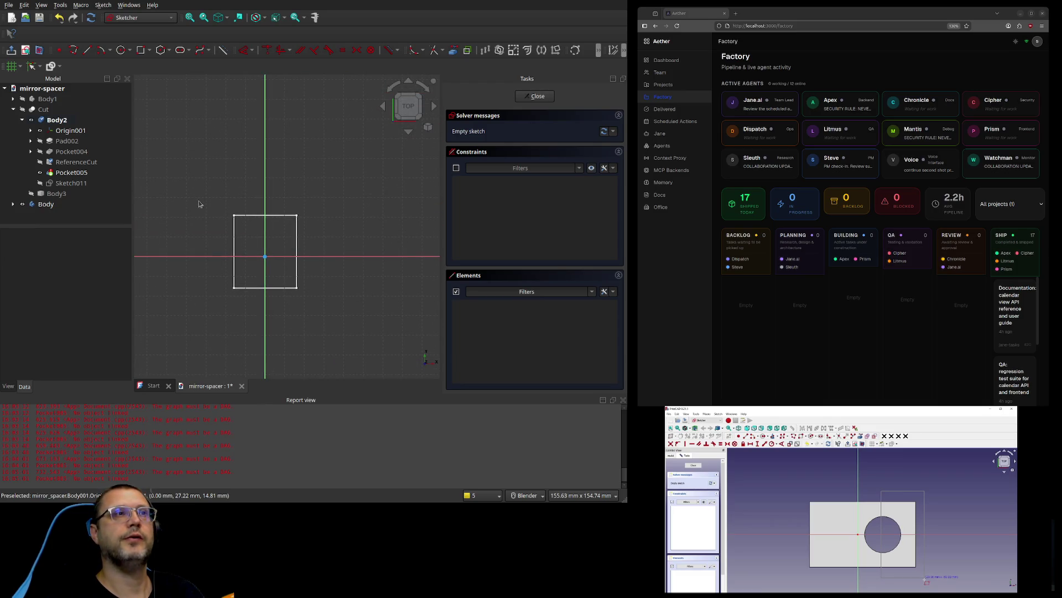
left_click(42, 145)
left_click(45, 154)
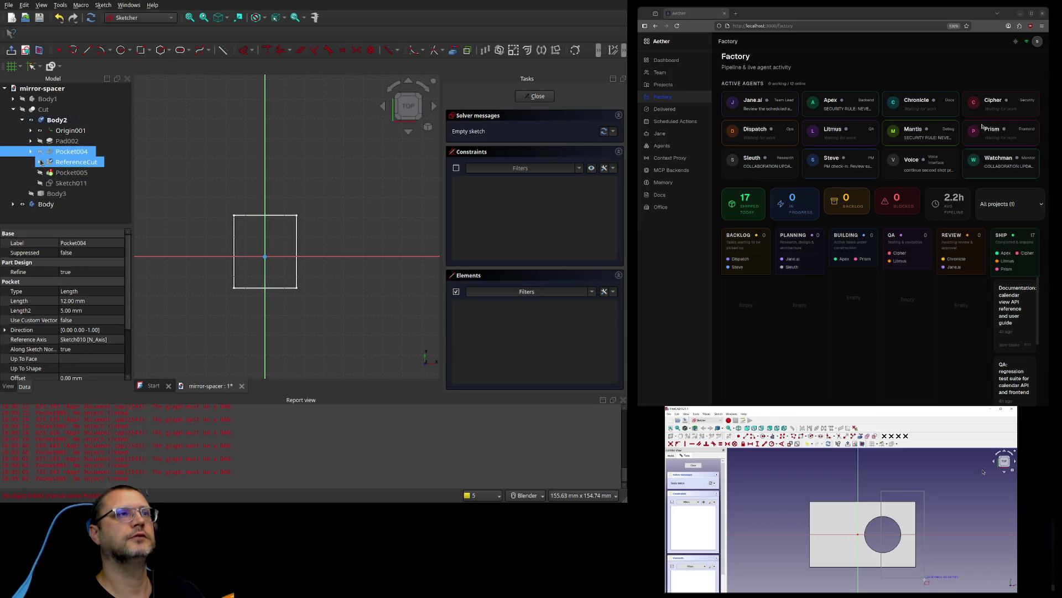
left_click(42, 162)
mouse_move(177, 254)
middle_mouse_down()
mouse_move(183, 230)
mouse_move(235, 200)
mouse_move(254, 260)
middle_mouse_up()
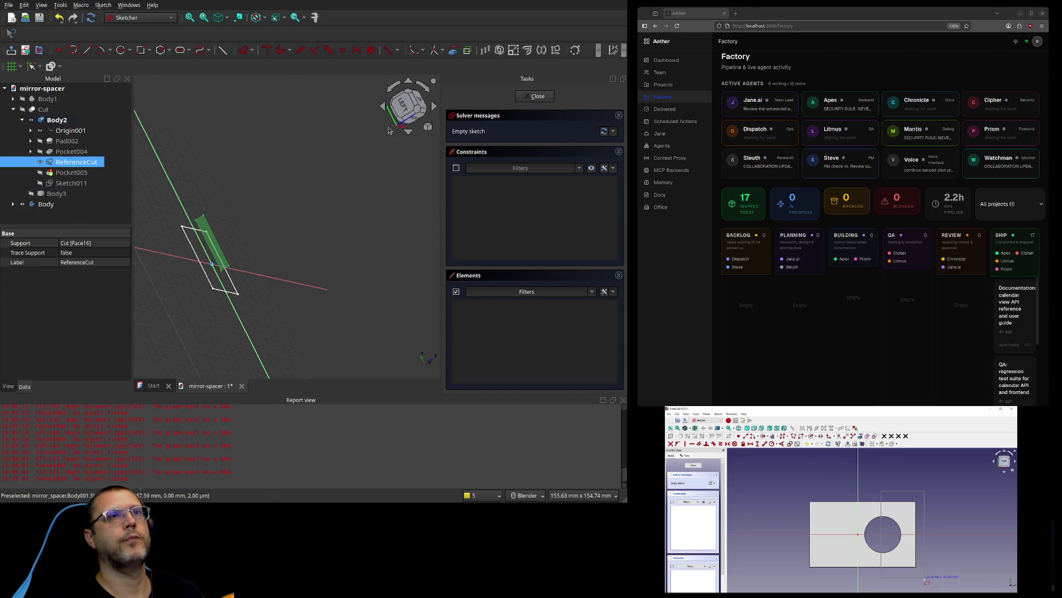
left_click(420, 102)
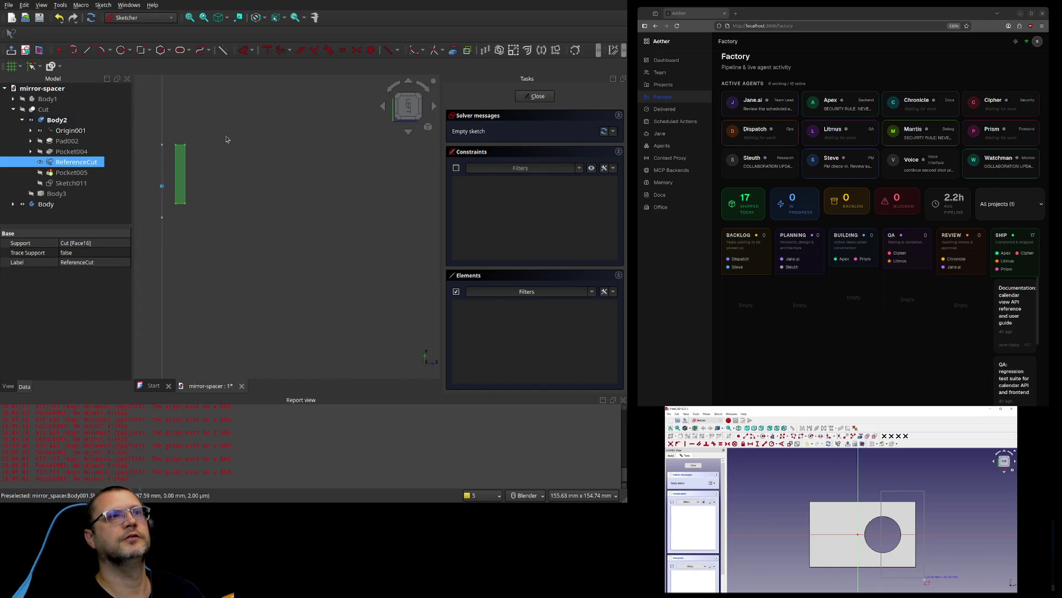
scroll(216, 147, "up", 4)
middle_click_drag(199, 187, 286, 195, "shift")
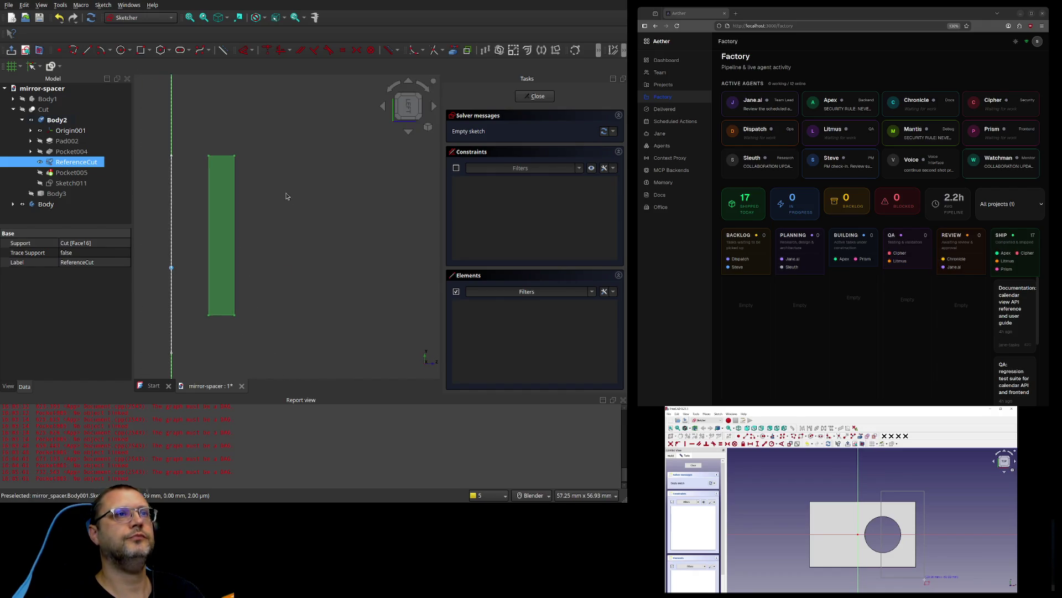
Step: In Top view, draw a narrow vertical rectangle just inside the outline's left edge
left_click(141, 51)
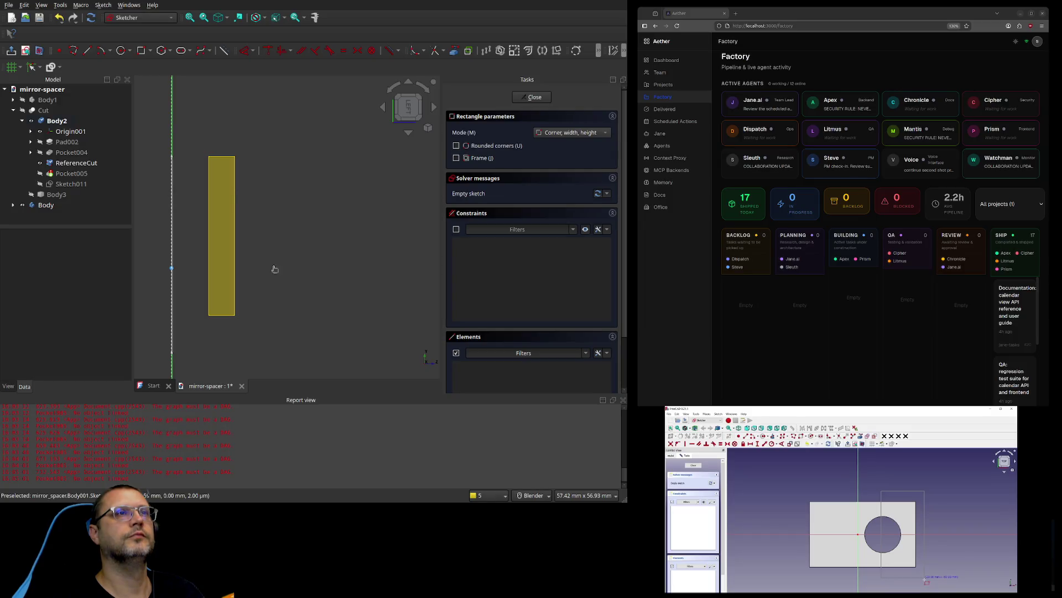
mouse_move(319, 256)
middle_mouse_down()
mouse_move(290, 247)
mouse_move(277, 261)
mouse_move(327, 246)
middle_mouse_up()
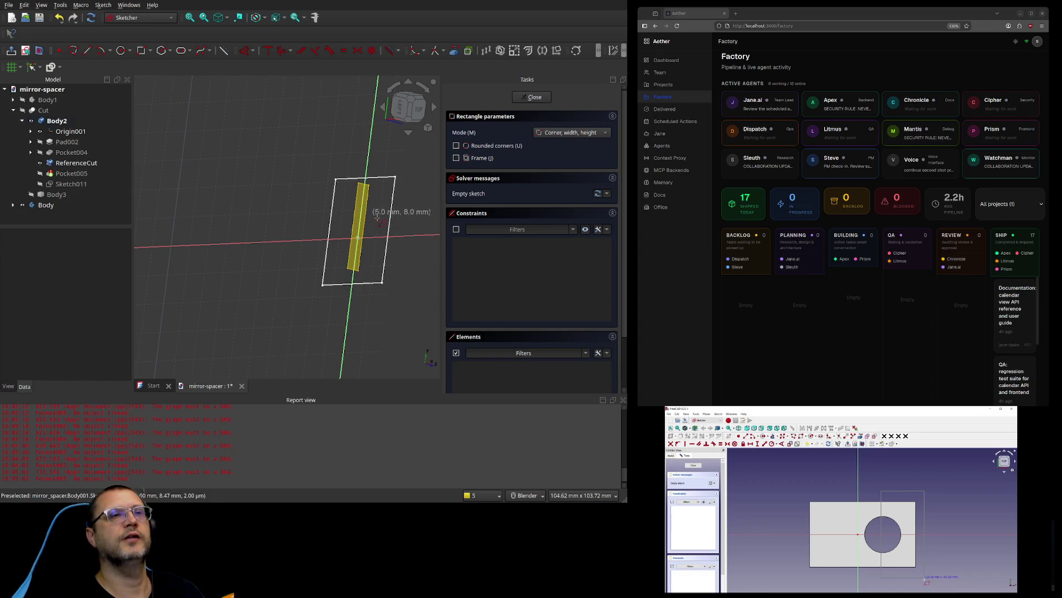
scroll(408, 243, "up", 5)
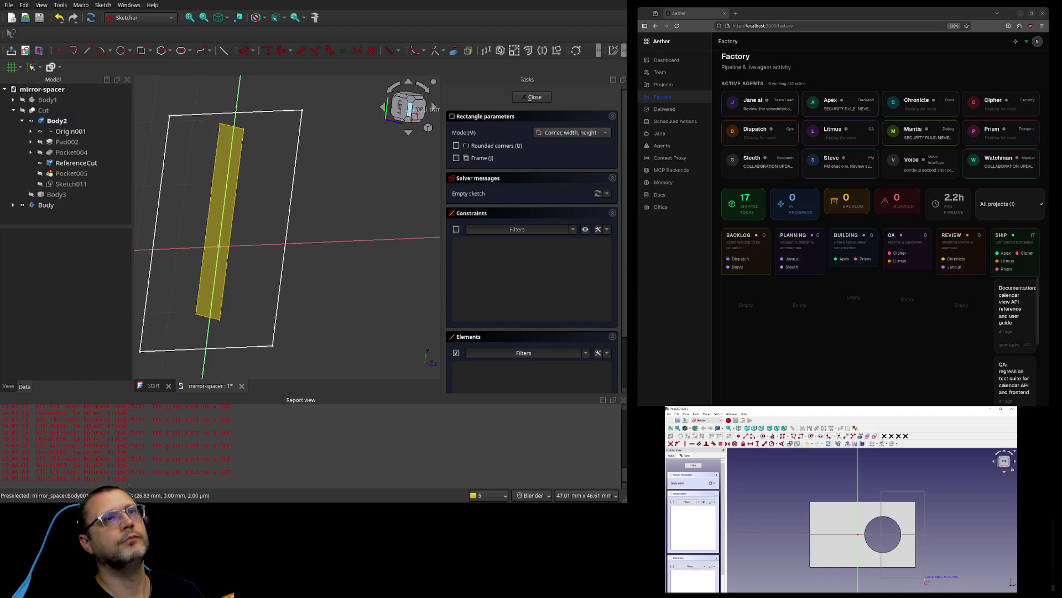
left_click(419, 109)
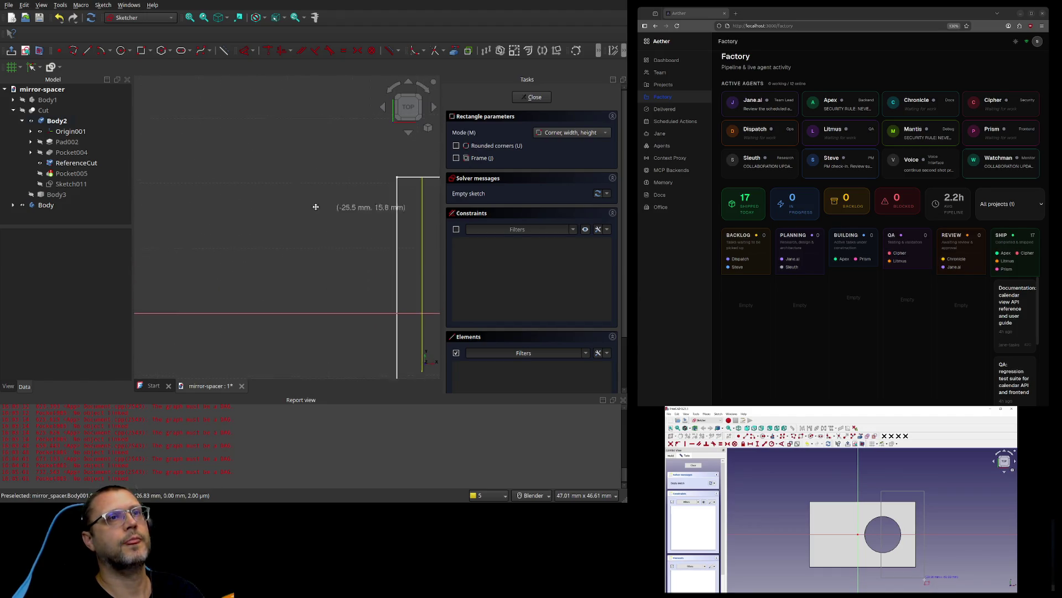
middle_click_drag(220, 176, 174, 162, "shift")
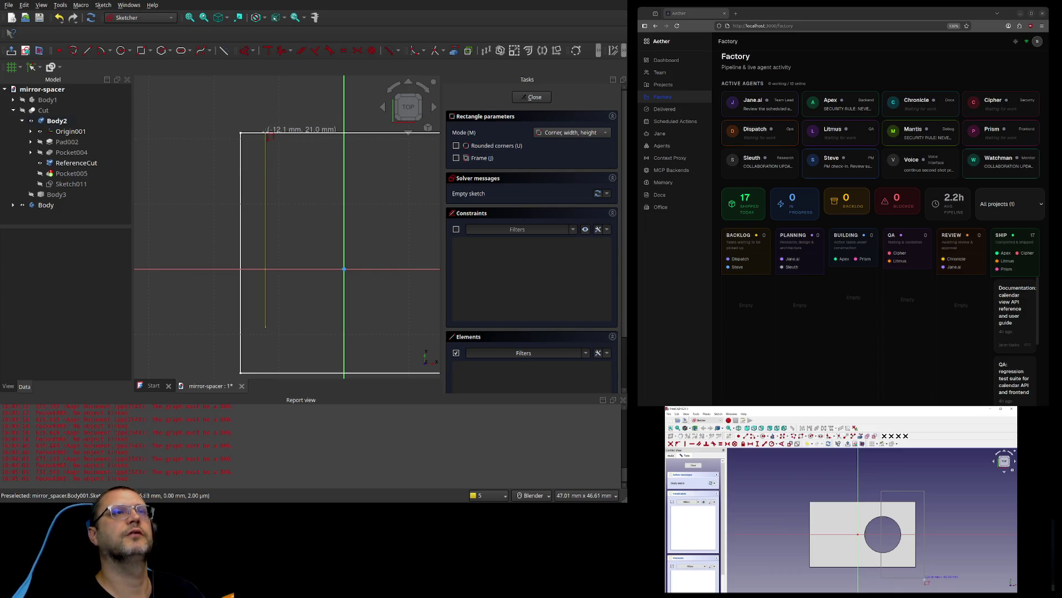
left_click(266, 133)
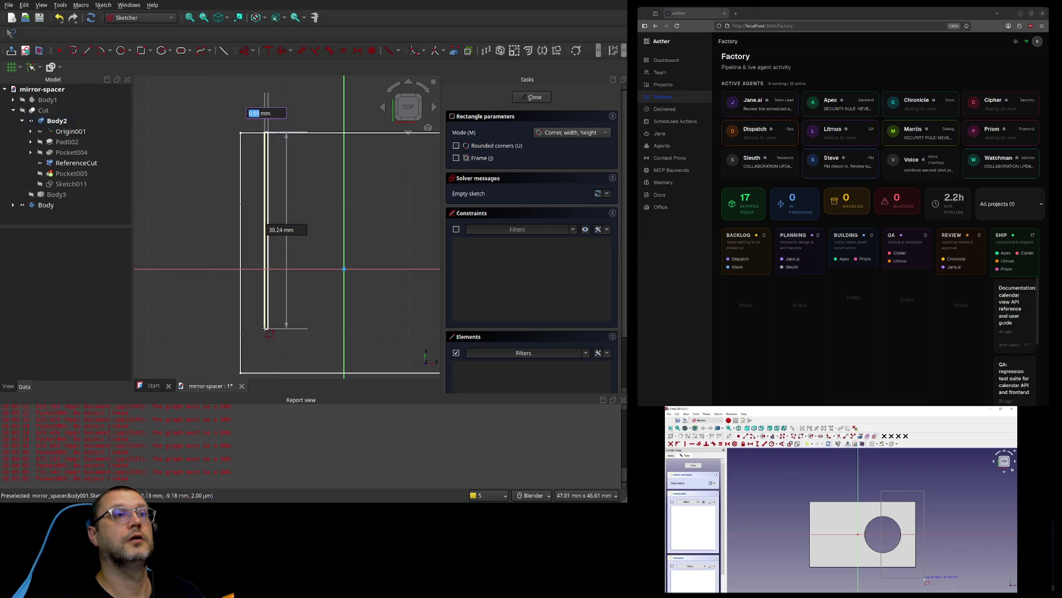
left_click(265, 330)
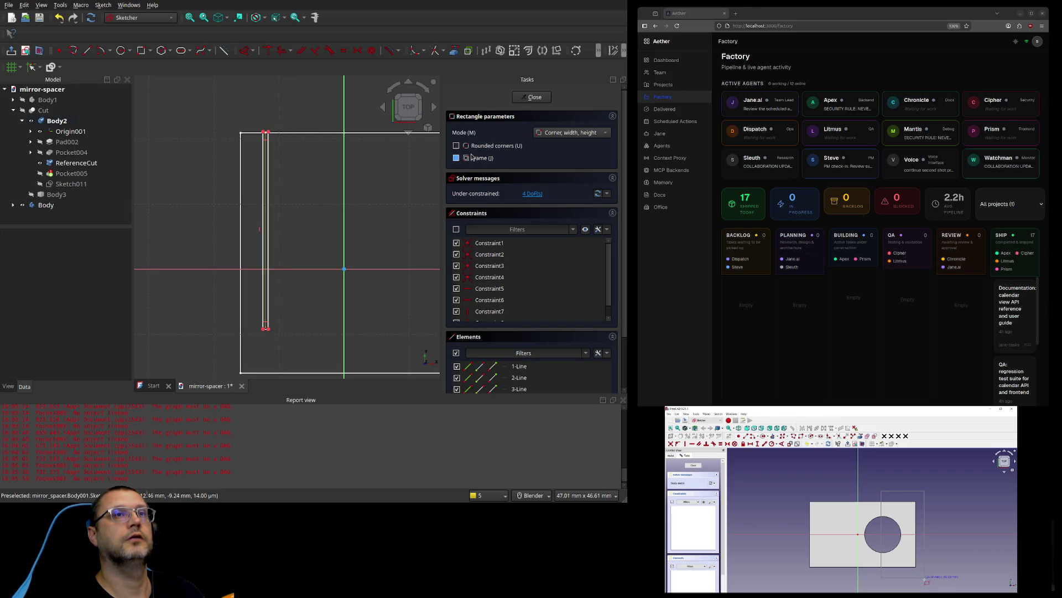
Step: Close the slot sketch and start a pocket from it
left_click(530, 97)
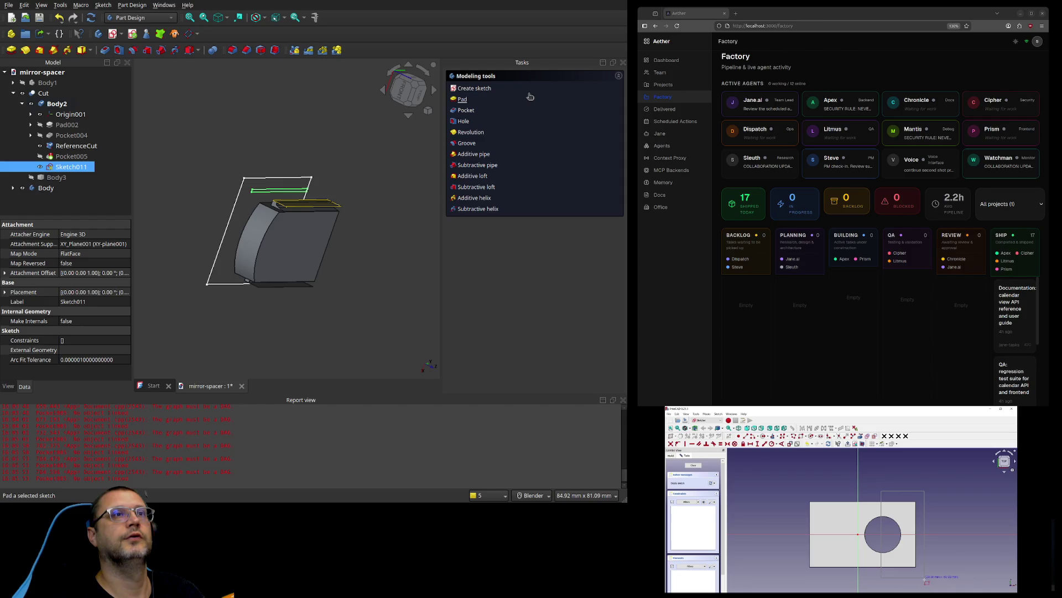
scroll(319, 158, "up", 3)
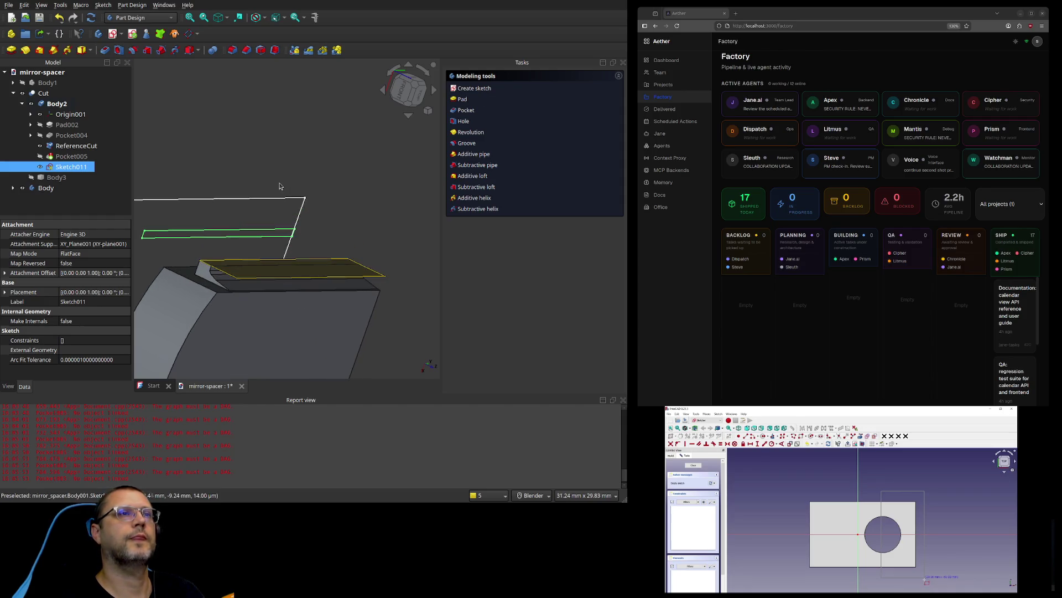
left_click(462, 112)
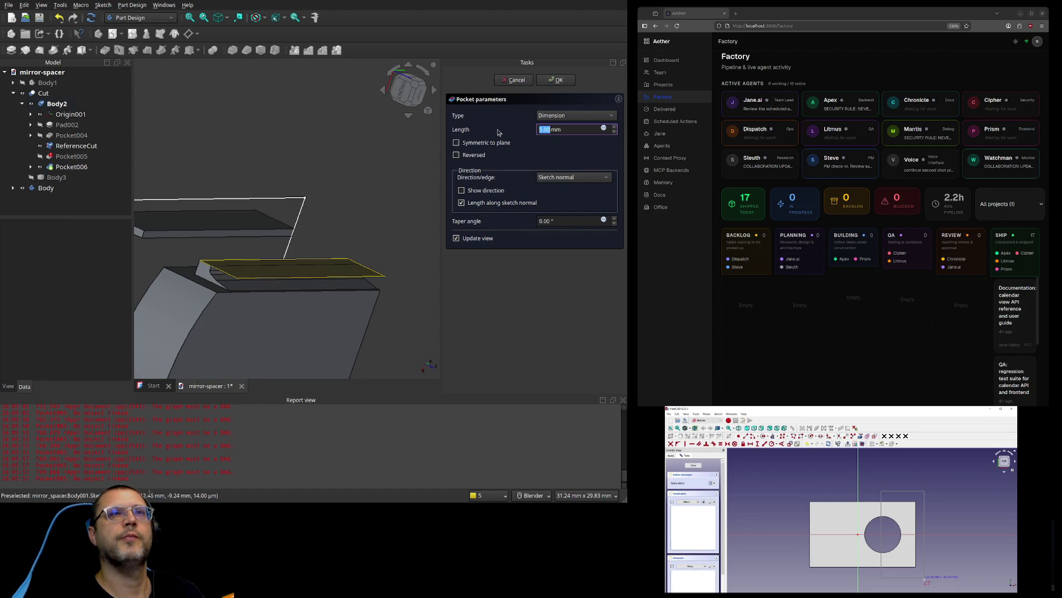
mouse_move(286, 129)
middle_mouse_down()
mouse_move(314, 134)
mouse_move(301, 140)
mouse_move(304, 166)
mouse_move(402, 284)
middle_mouse_up()
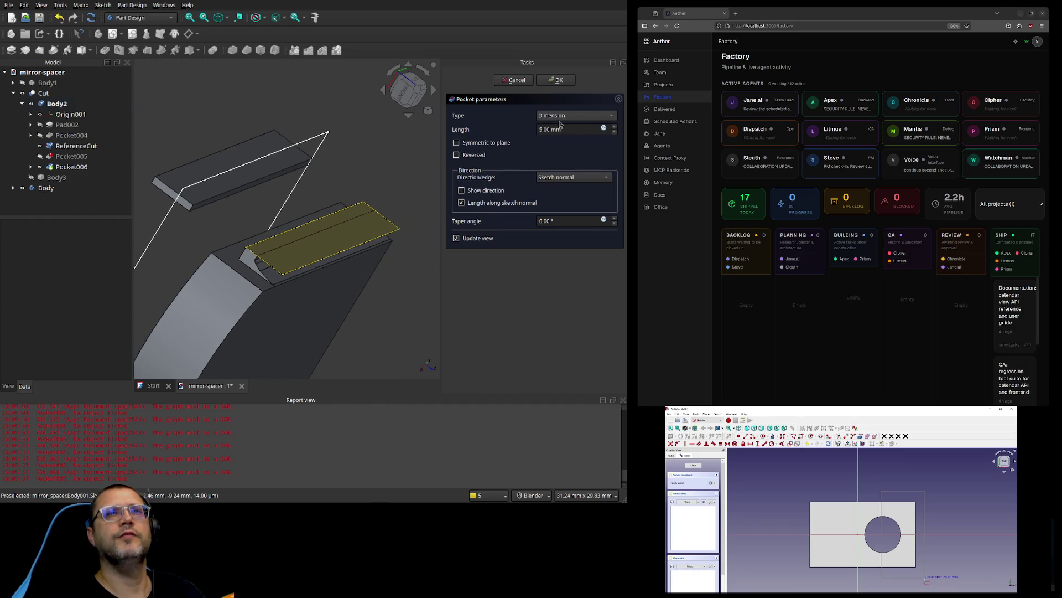
Step: Set the pocket reversed with a 13 mm length, confirm it, and reselect Sketch011
left_click(615, 132)
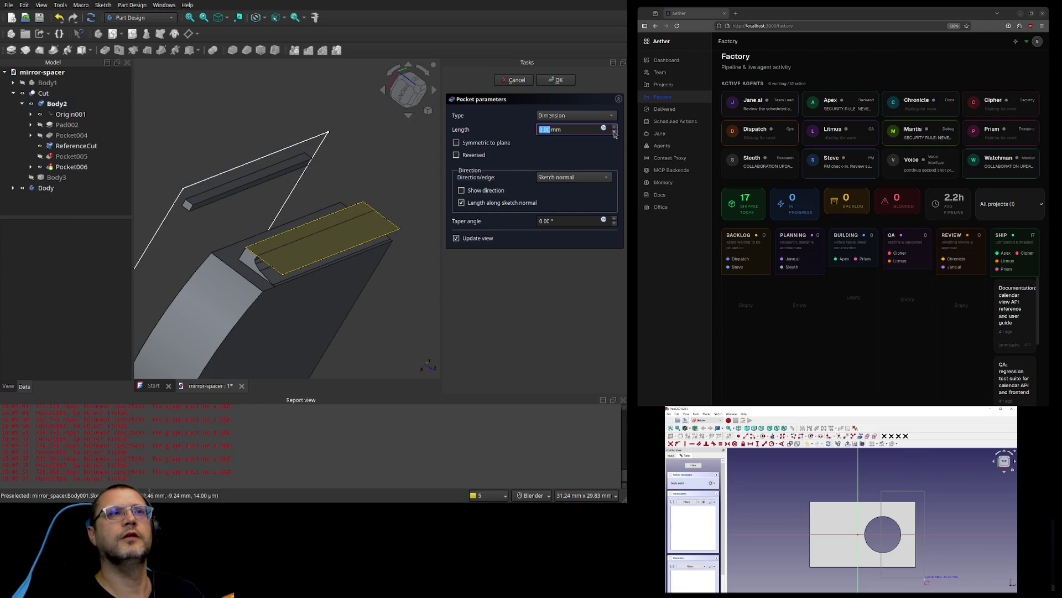
left_click(473, 155)
left_click(615, 129)
left_click(615, 129)
mouse_move(237, 119)
middle_mouse_down()
mouse_move(235, 109)
mouse_move(256, 117)
middle_mouse_up()
middle_click_drag(262, 172, 381, 210, "shift")
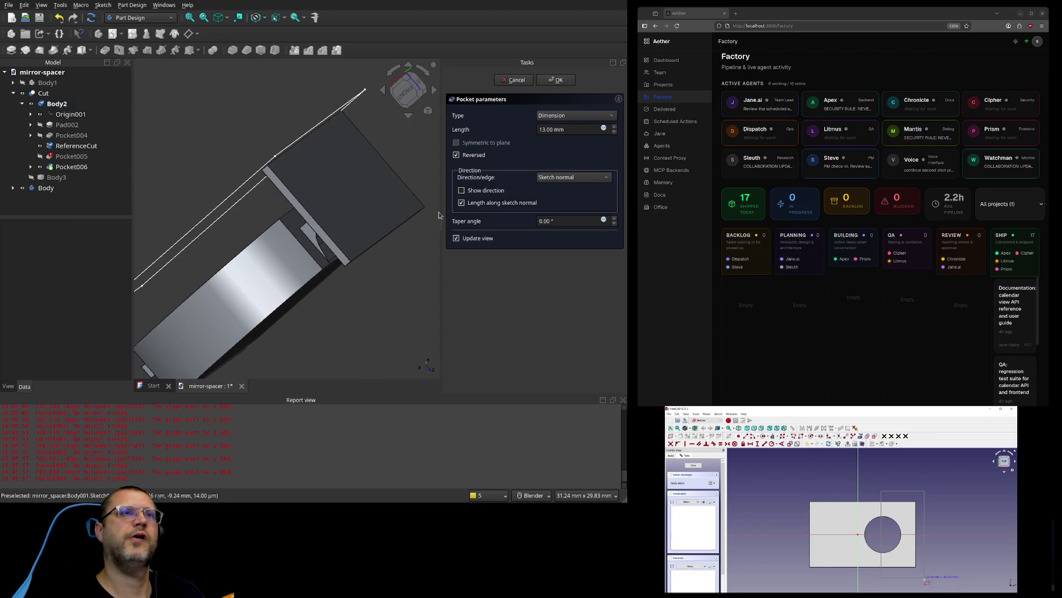
left_click(558, 81)
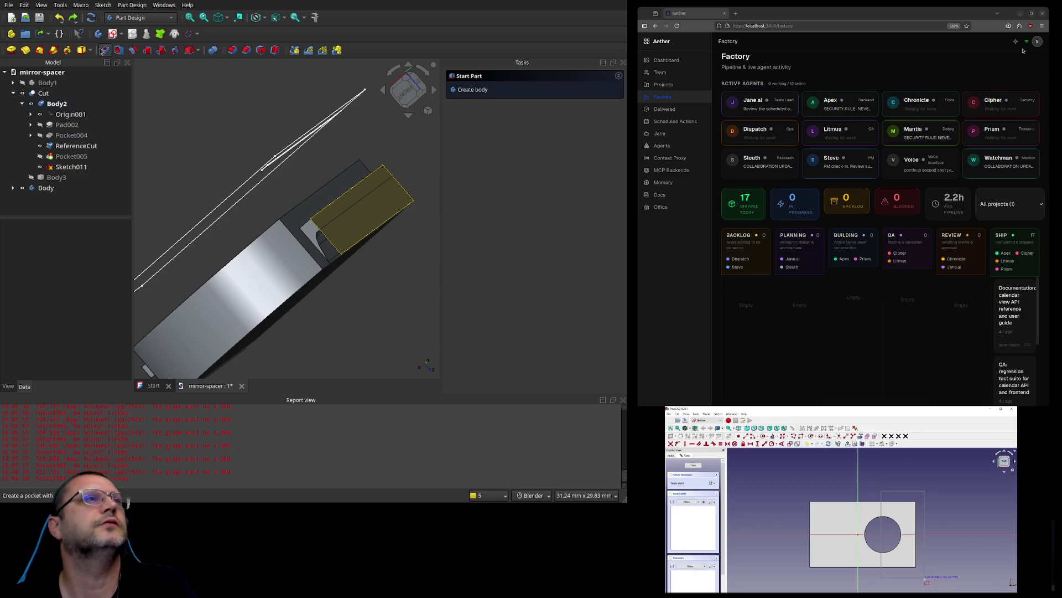
left_click(71, 167)
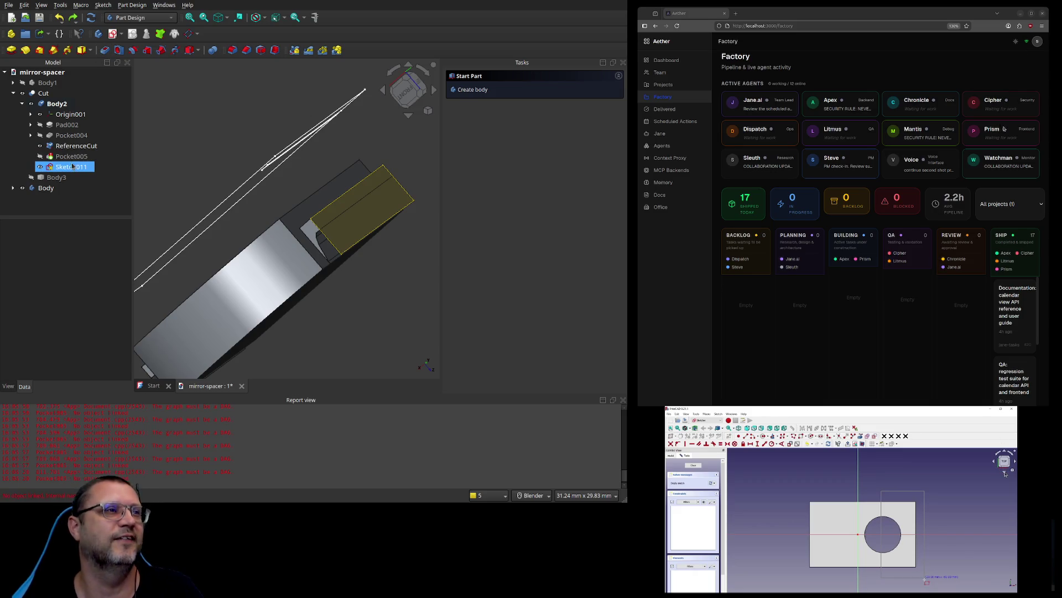
Step: Start a new pocket from Sketch011, reversed with a 10 mm length, and zoom in on the slot
left_click(104, 49)
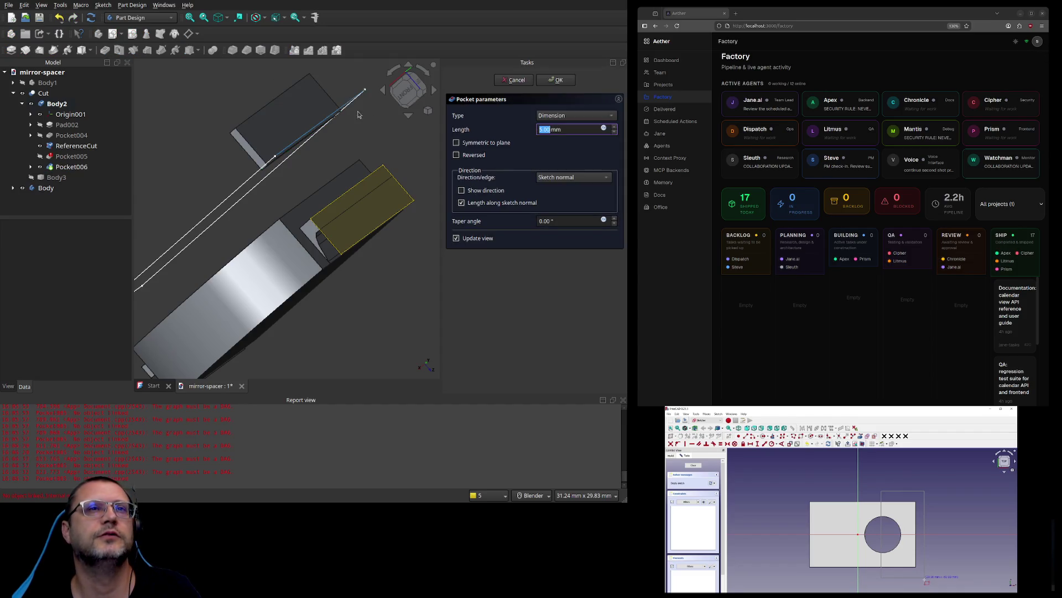
left_click(474, 154)
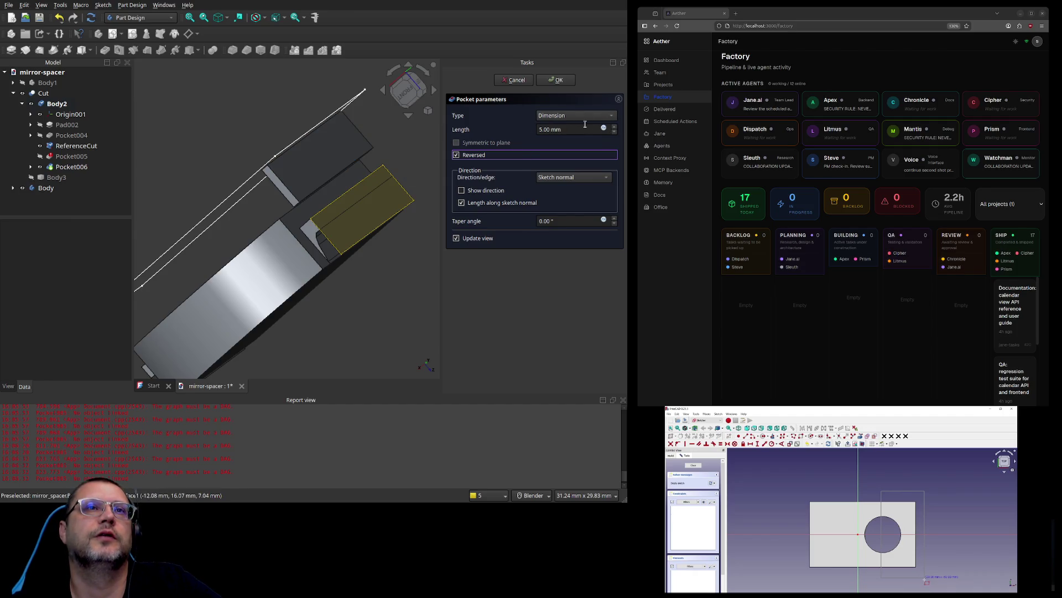
left_click(613, 130)
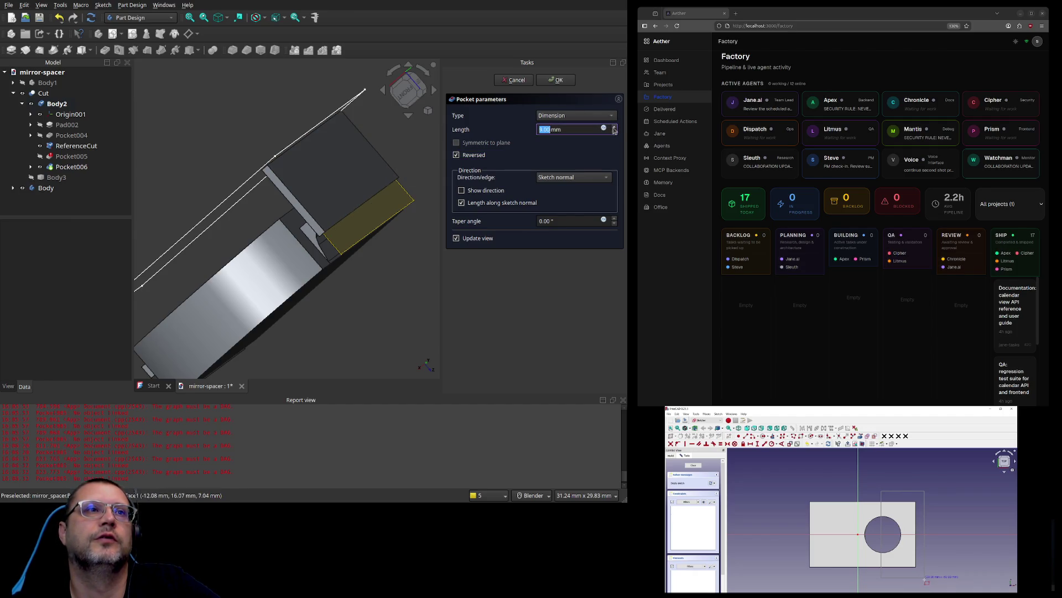
middle_click_drag(378, 241, 383, 223)
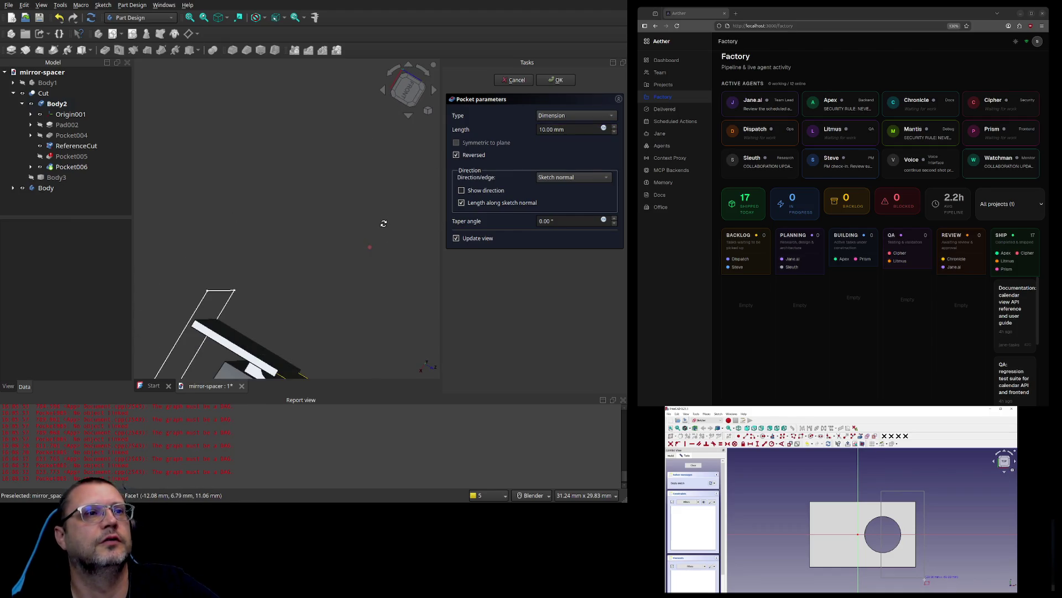
middle_click_drag(370, 281, 367, 173, "shift")
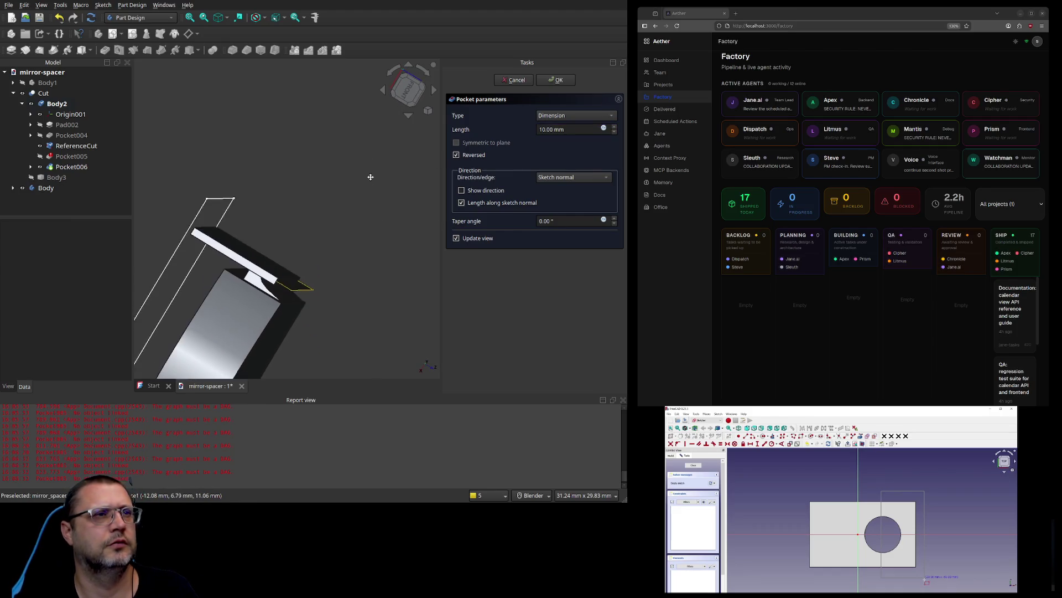
scroll(332, 254, "up", 4)
mouse_move(323, 274)
middle_mouse_down("shift")
mouse_move(358, 232)
mouse_move(404, 218)
middle_mouse_up("shift")
scroll(405, 218, "up", 2)
scroll(405, 217, "up", 3)
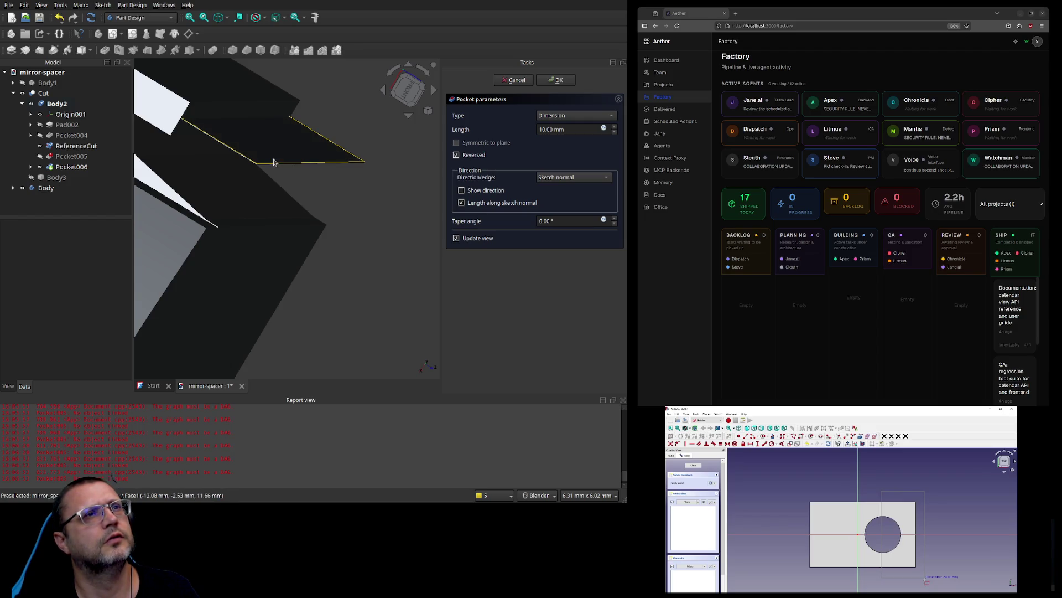
scroll(258, 168, "down", 2)
mouse_move(297, 178)
middle_mouse_down("shift")
mouse_move(360, 204)
mouse_move(389, 237)
mouse_move(422, 201)
mouse_move(398, 234)
mouse_move(406, 242)
middle_mouse_up("shift")
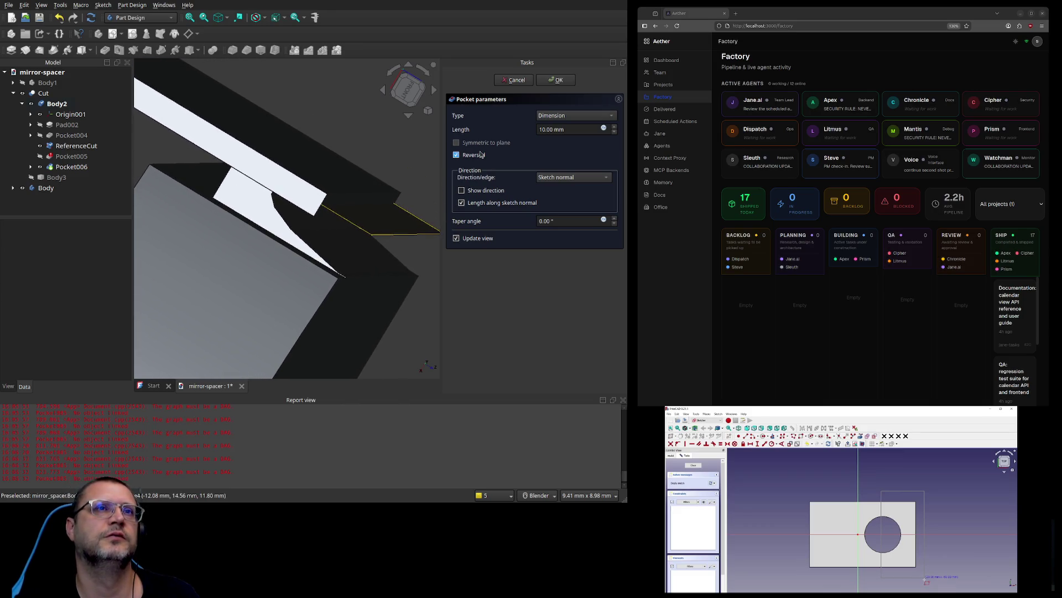
Step: Cycle through the pocket Type options and return to Dimension
left_click(481, 203)
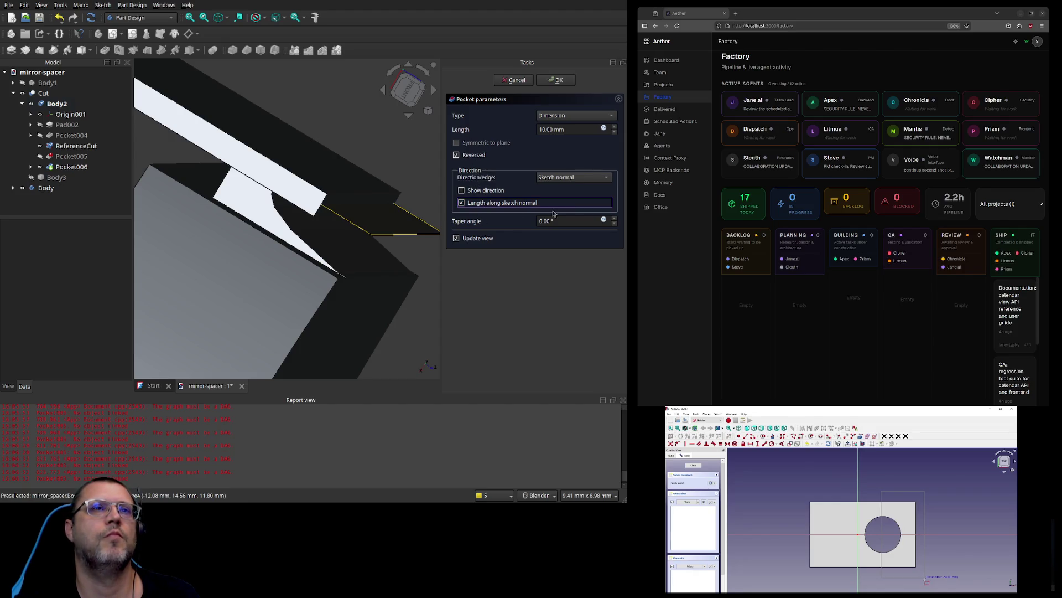
scroll(572, 118, "down", 1)
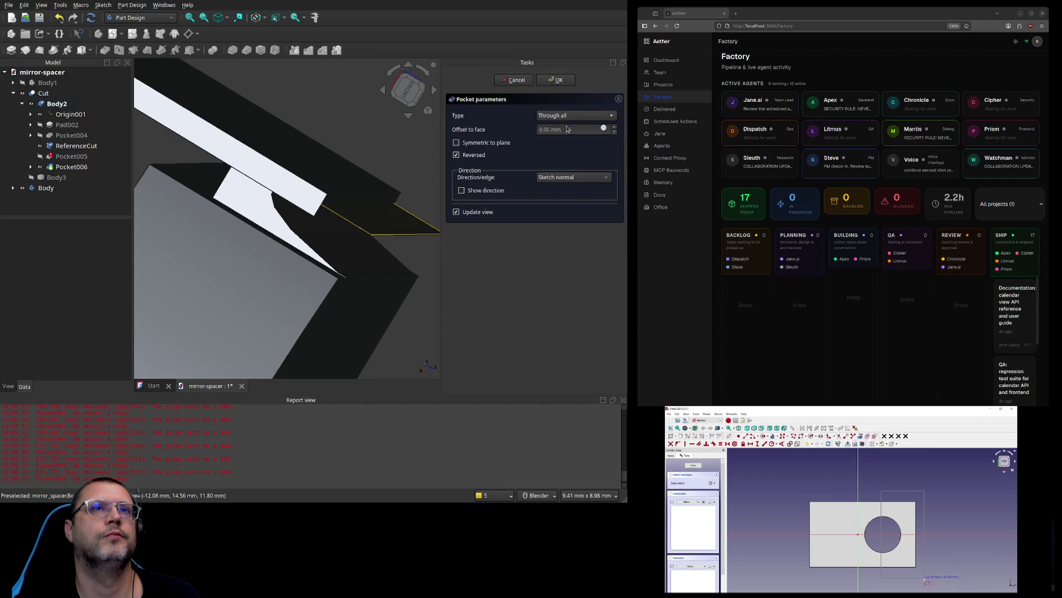
scroll(564, 119, "down", 1)
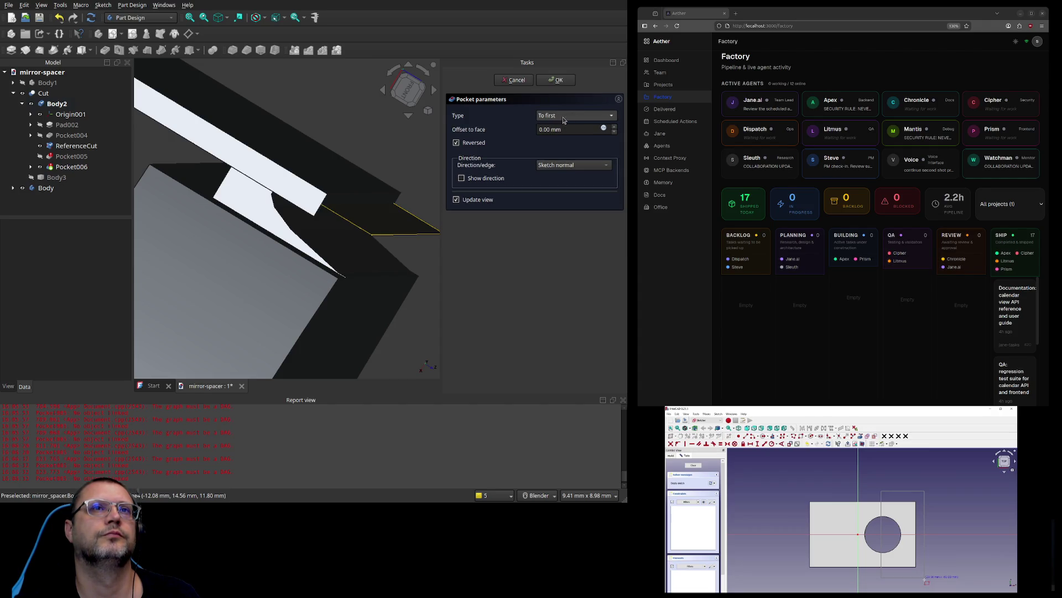
scroll(562, 120, "down", 2)
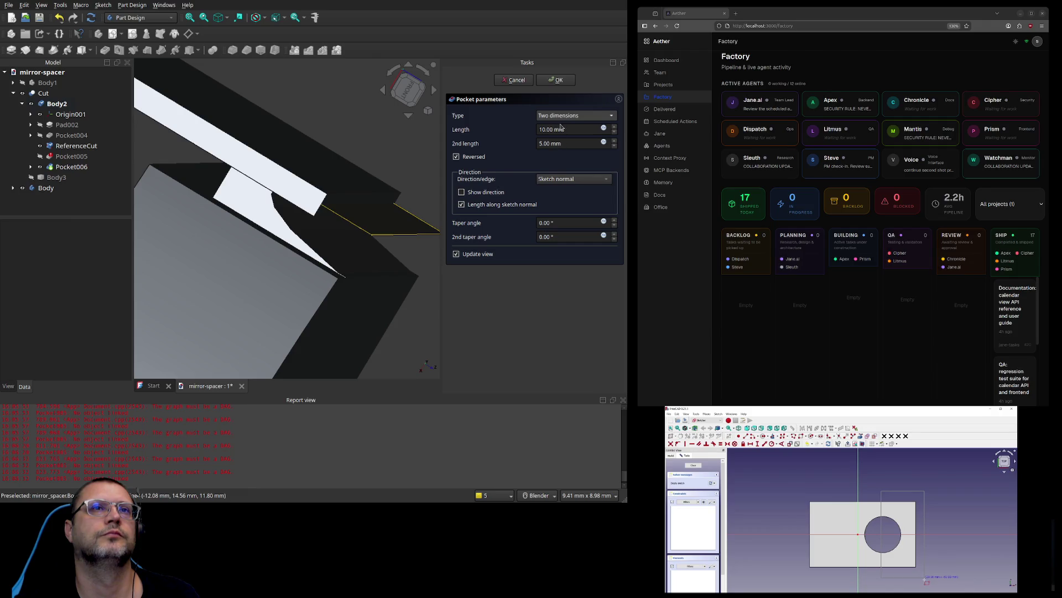
scroll(561, 118, "down", 1)
key("Home")
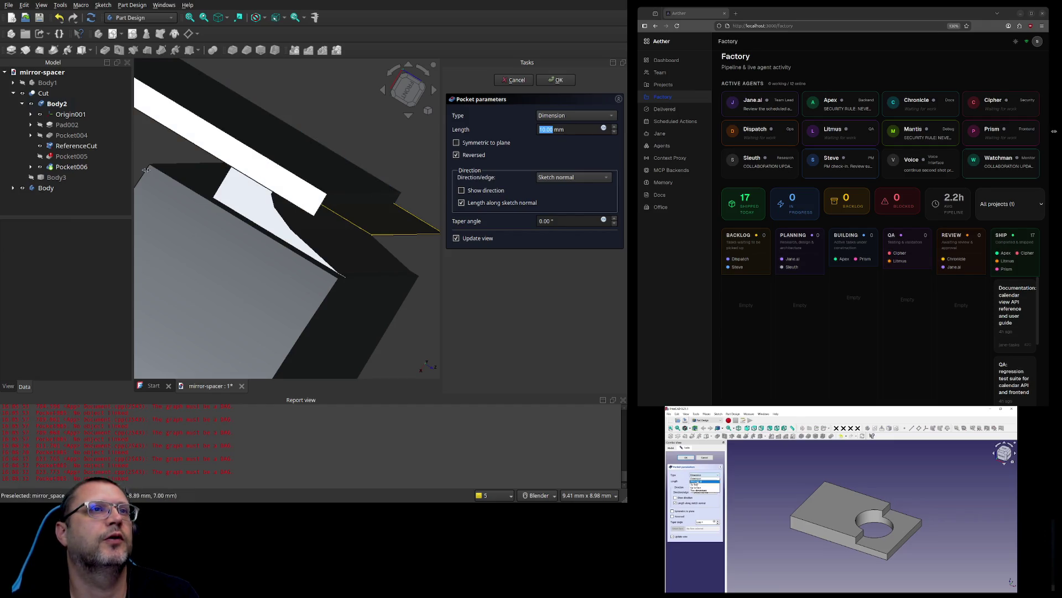
Step: Cancel the pocket and reselect Sketch011
left_click(516, 80)
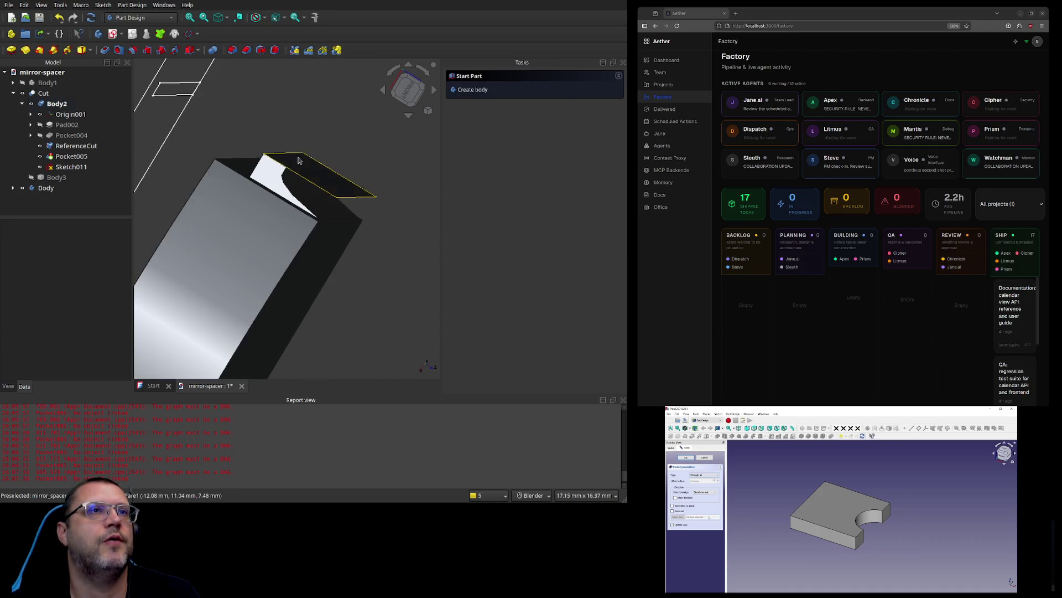
scroll(298, 159, "down", 3)
scroll(282, 148, "up", 3)
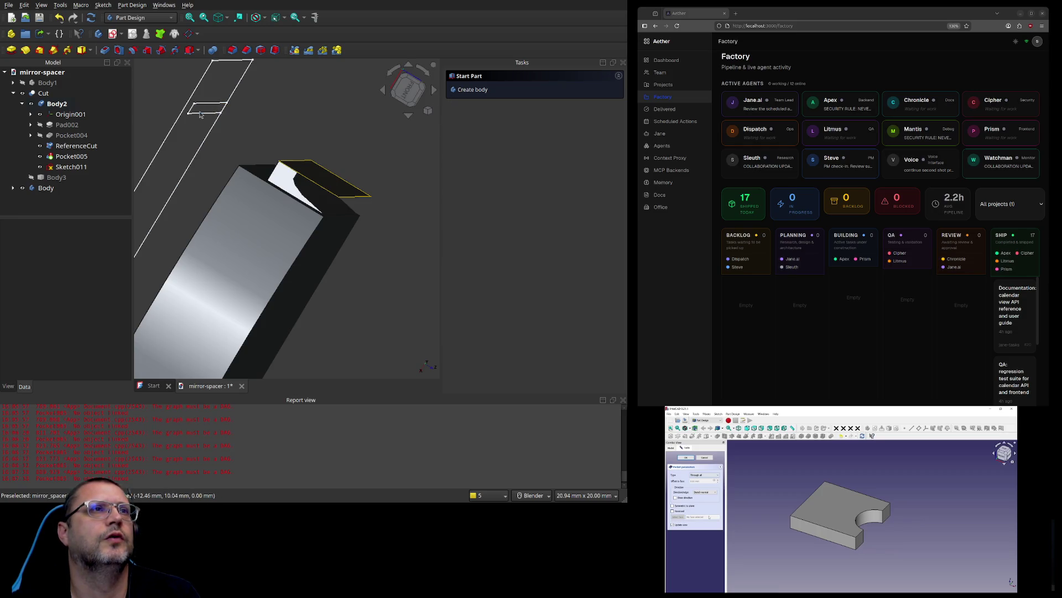
left_click(71, 167)
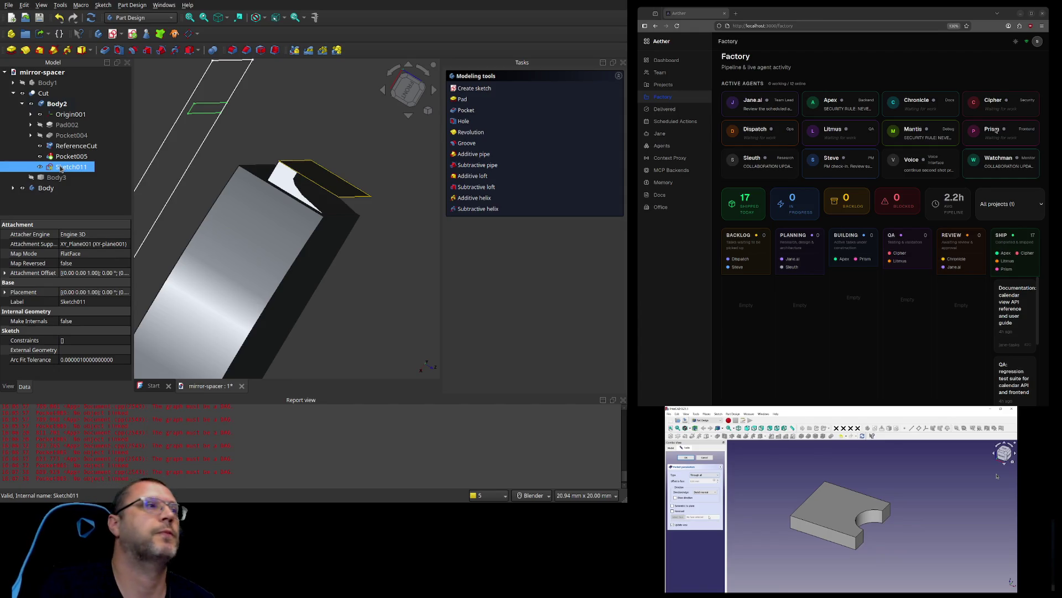
Step: Select the narrow top face of ReferenceCut and start a Thickness feature on it
mouse_move(311, 140)
middle_mouse_down()
mouse_move(334, 216)
mouse_move(352, 195)
mouse_move(327, 199)
mouse_move(287, 182)
mouse_move(320, 190)
middle_mouse_up()
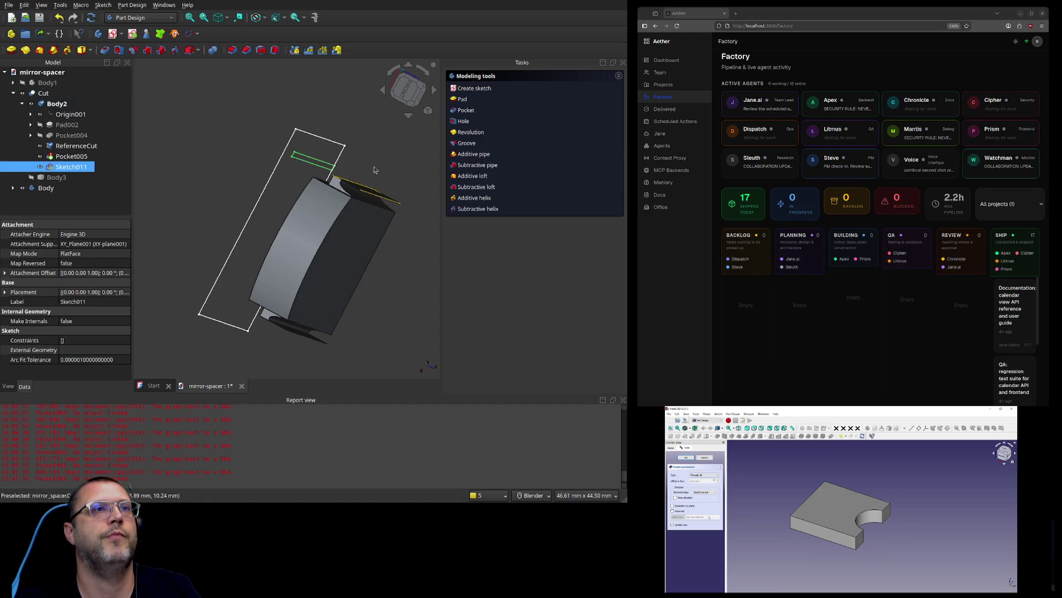
scroll(391, 167, "up", 5)
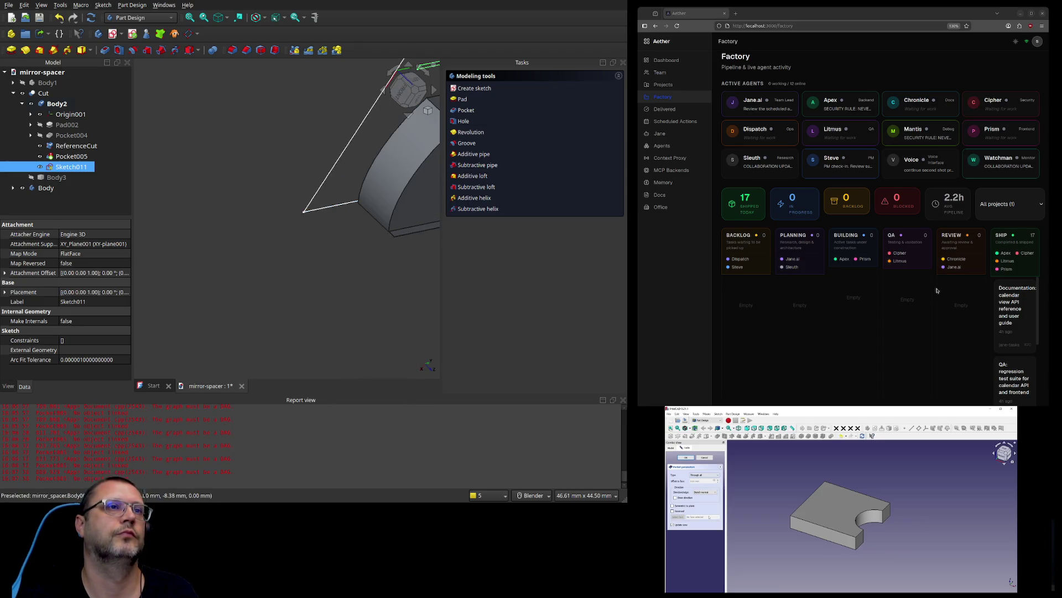
middle_click_drag(311, 269, 290, 226)
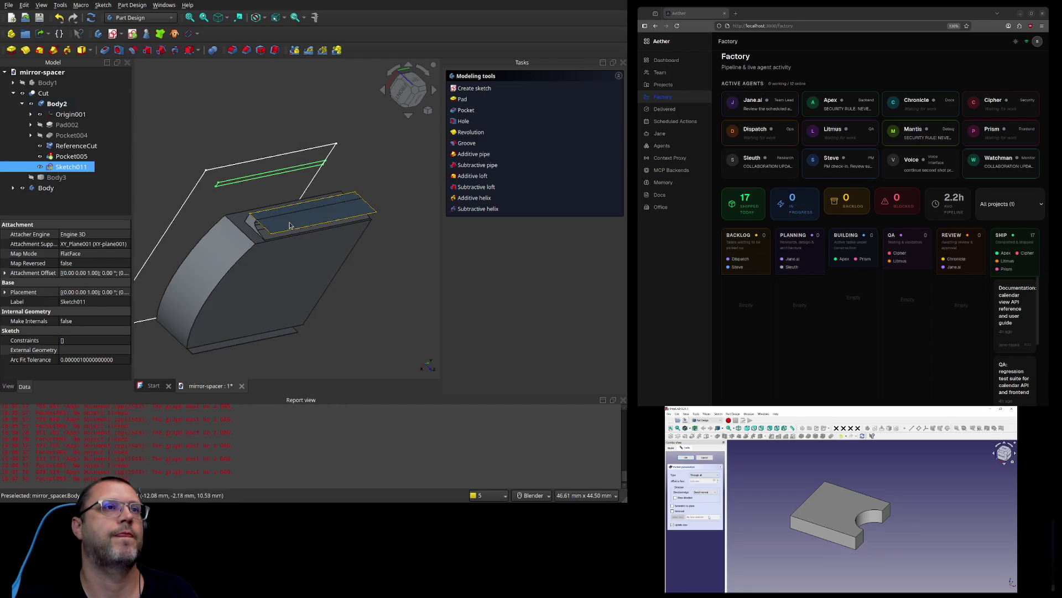
left_click(291, 224)
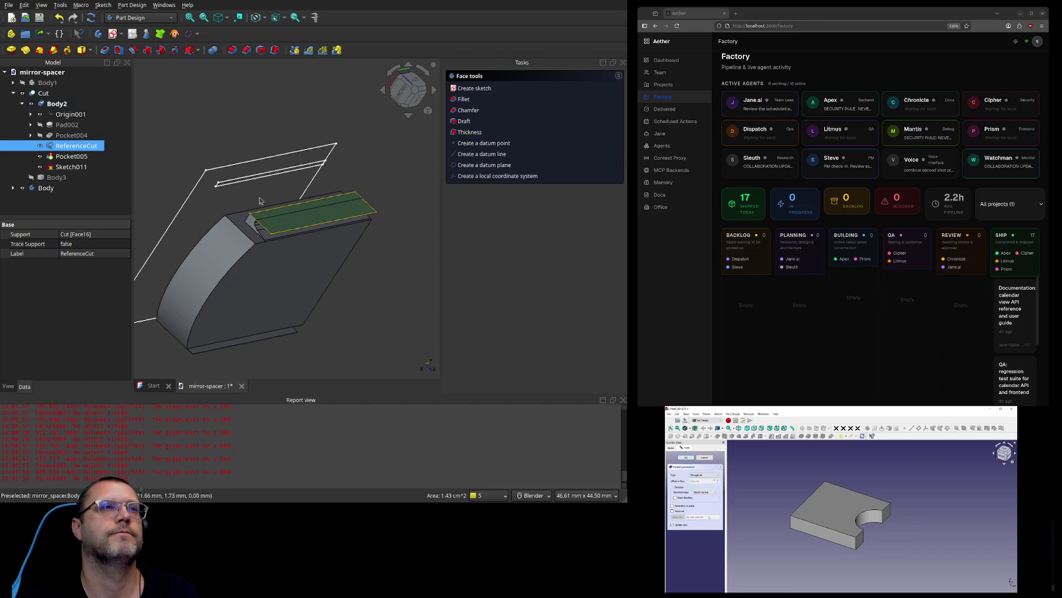
left_click(277, 222)
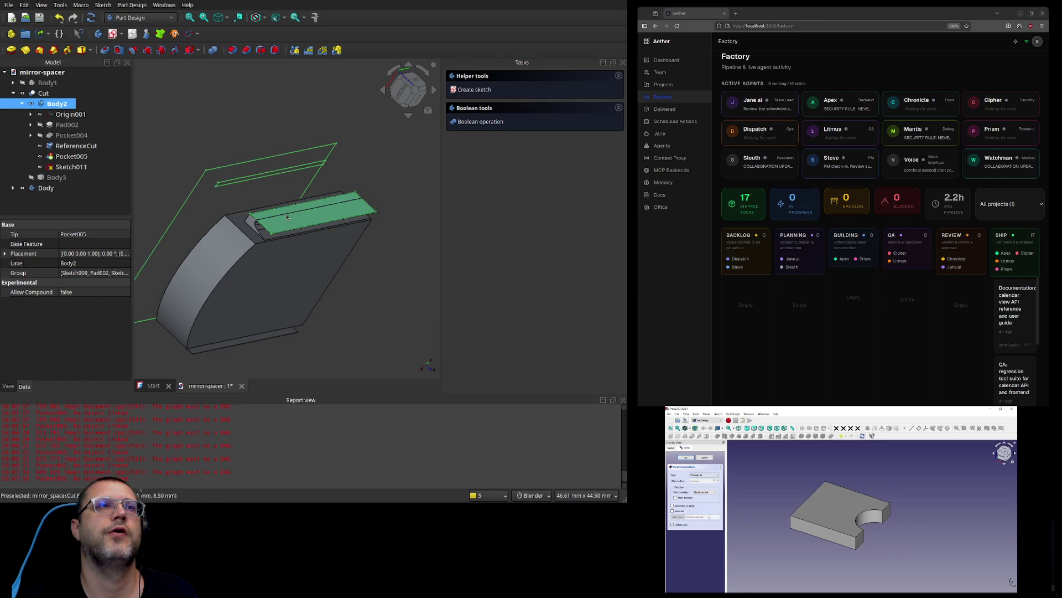
left_click(285, 222)
left_click(470, 133)
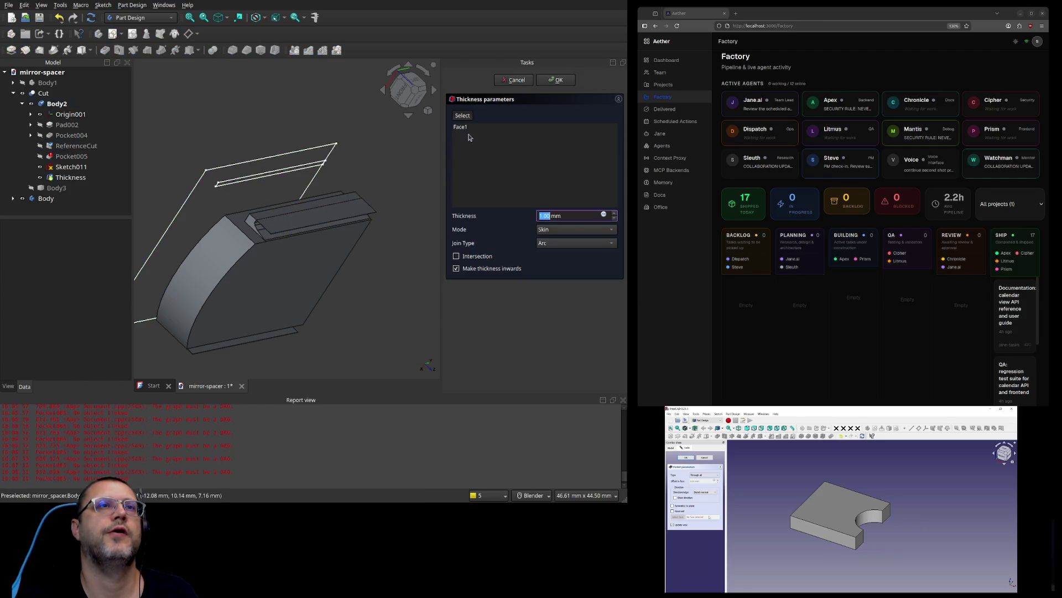
Step: Lower the thickness value and preview Face1 used for the thickness
left_click(614, 219)
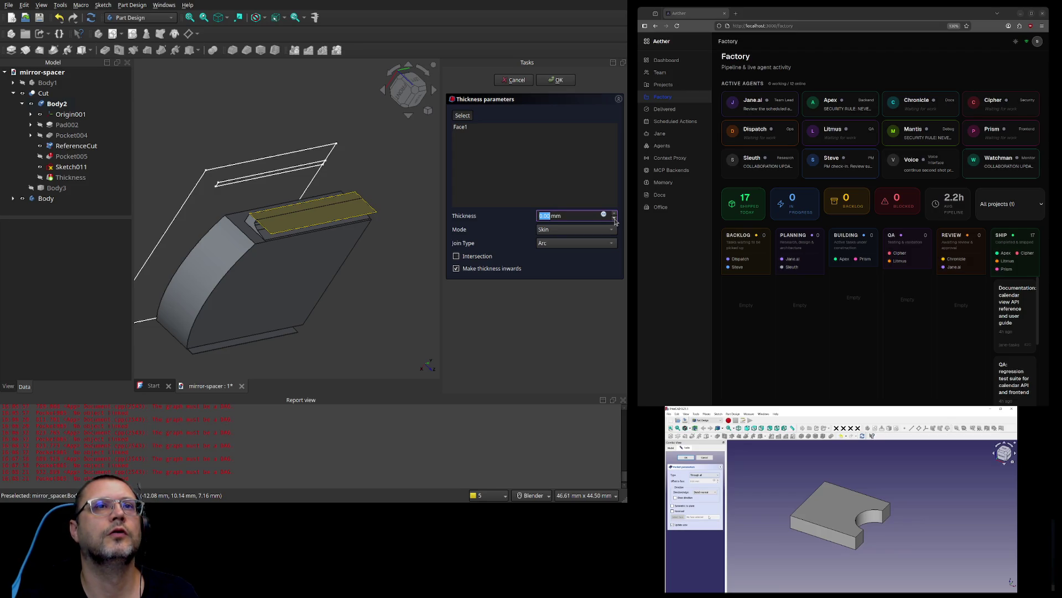
left_click(497, 194)
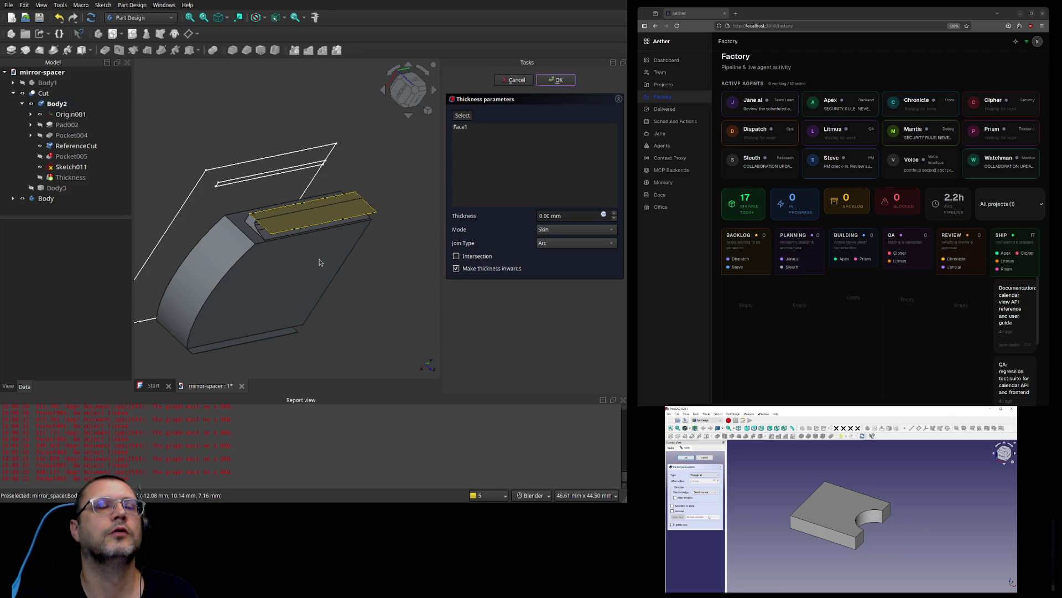
scroll(329, 248, "up", 3)
mouse_move(359, 252)
middle_mouse_down()
mouse_move(378, 256)
mouse_move(374, 239)
mouse_move(391, 239)
middle_mouse_up()
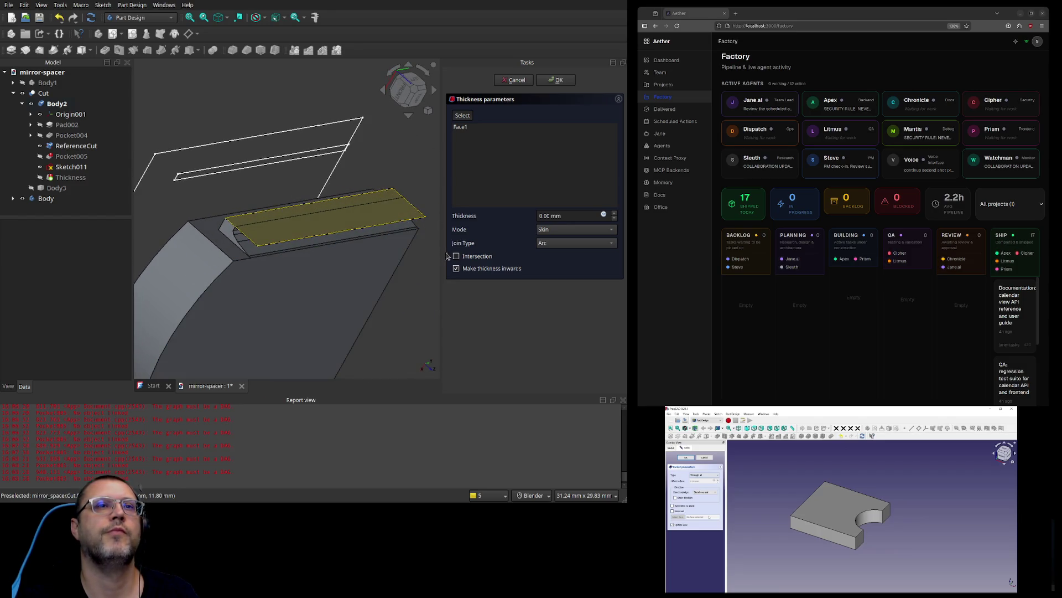
left_click(490, 128)
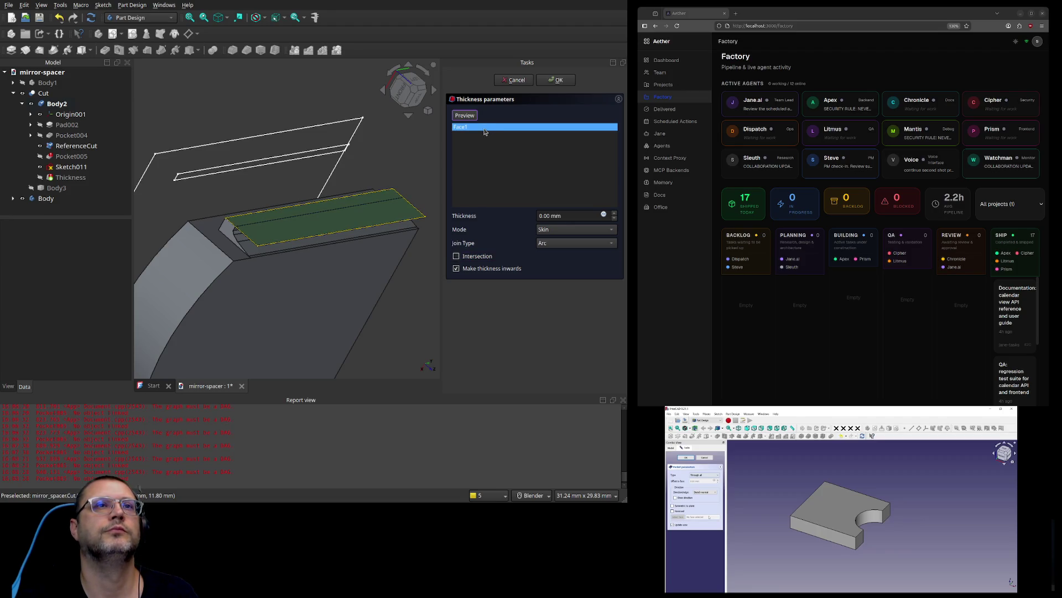
left_click(471, 118)
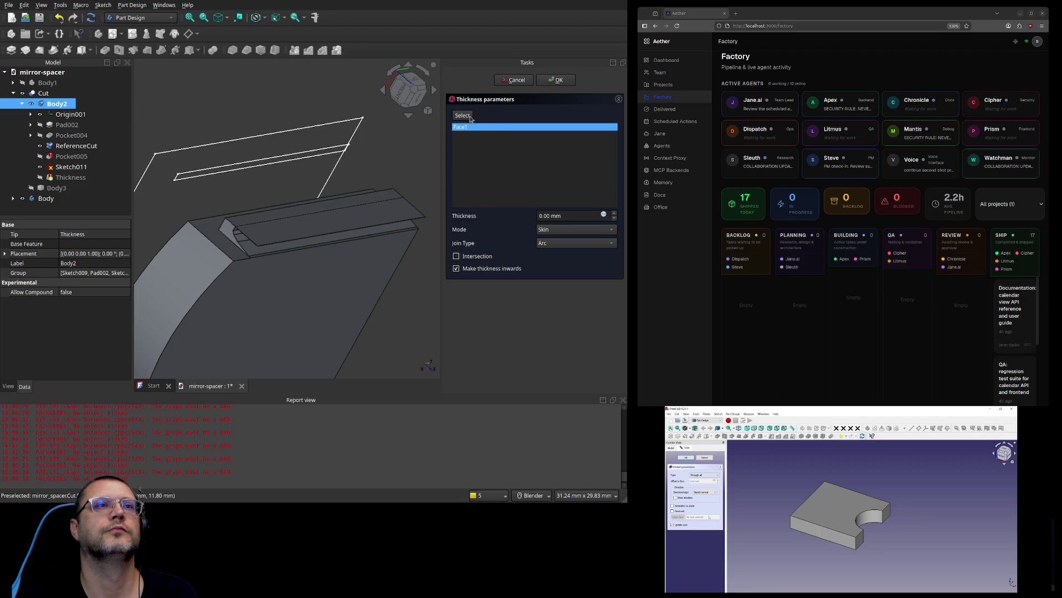
Step: Try other Thickness and Join Type settings, then cancel the Thickness feature
scroll(420, 221, "up", 2)
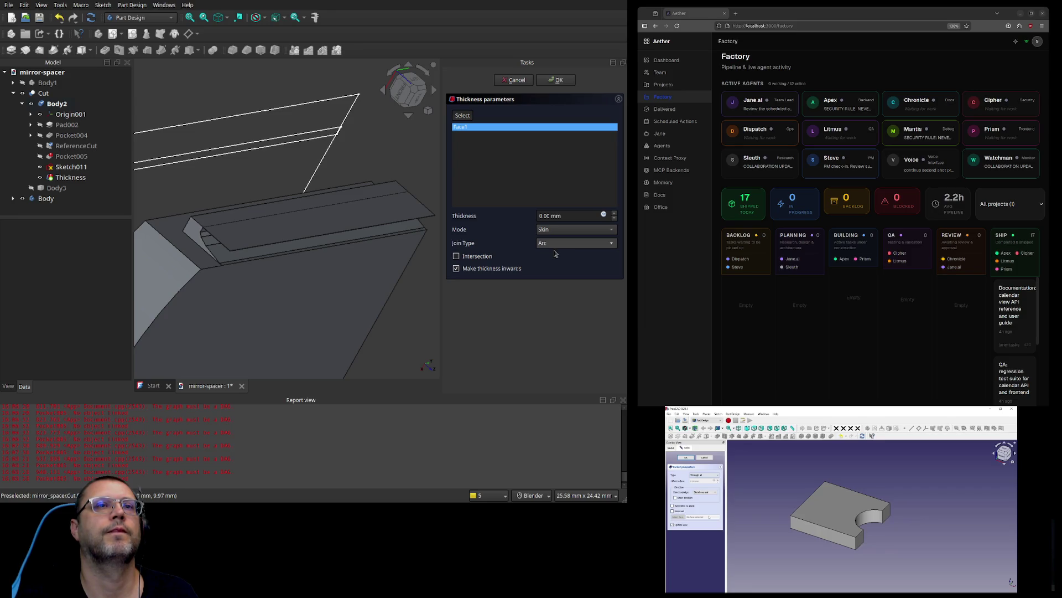
scroll(556, 251, "down", 1)
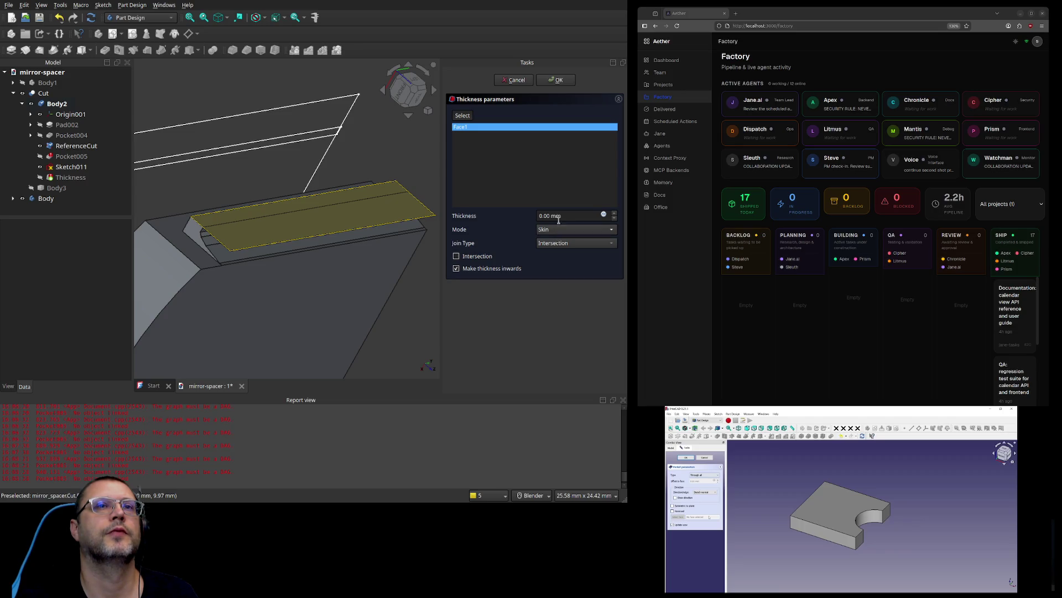
scroll(614, 216, "up", 3)
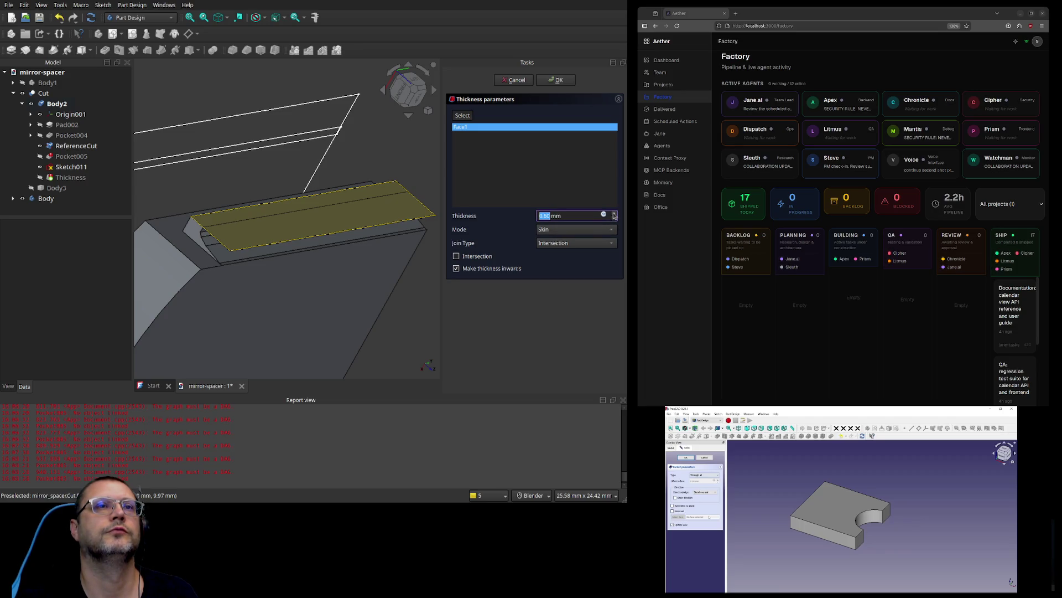
scroll(614, 216, "up", 2)
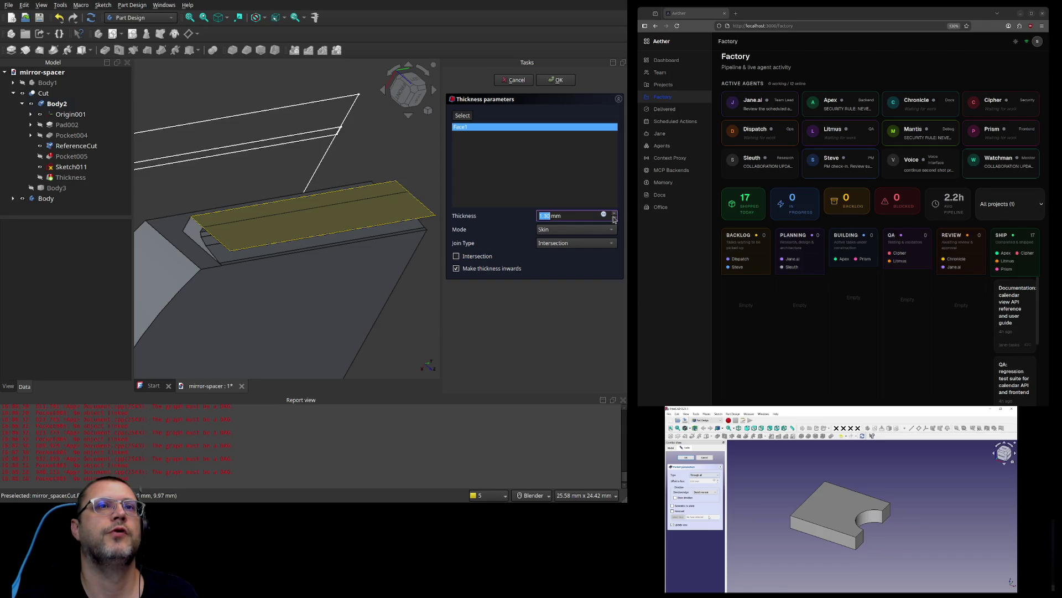
scroll(613, 219, "down", 3)
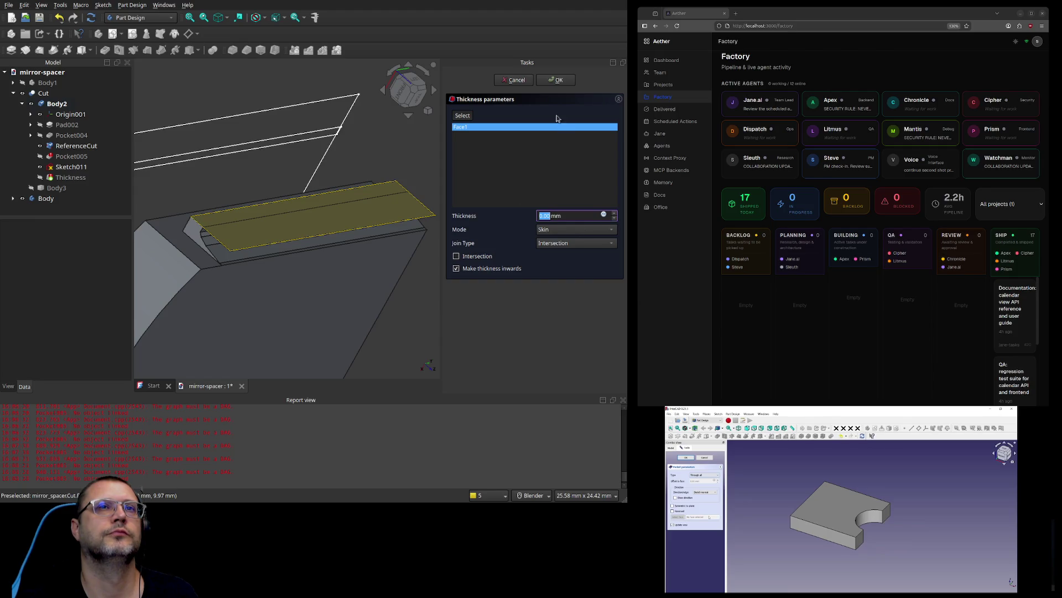
left_click(558, 87)
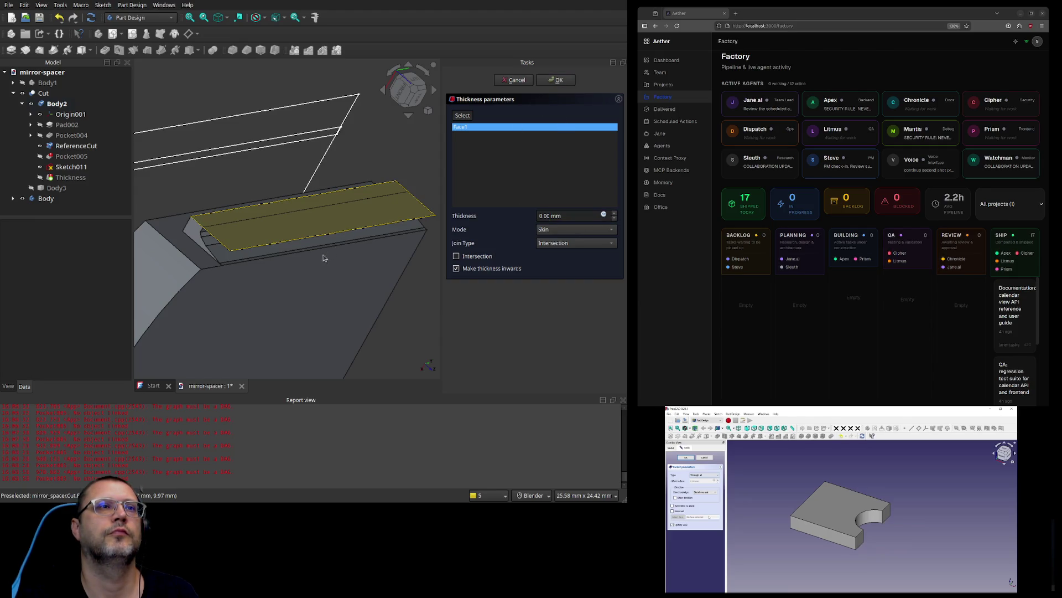
left_click(515, 80)
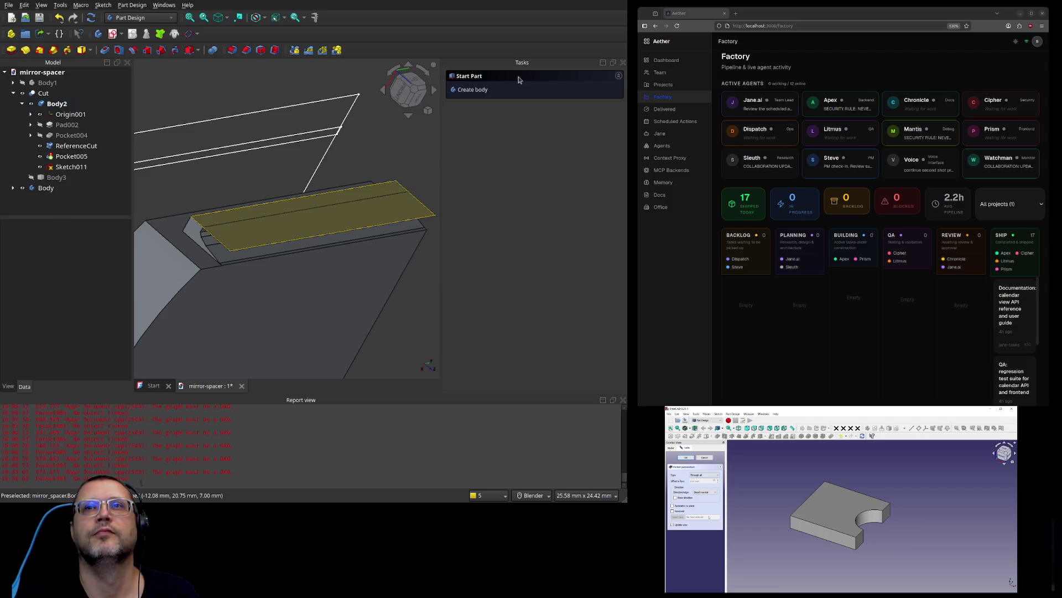
Step: Delete the ReferenceCut helper face from Body2
left_click(272, 220)
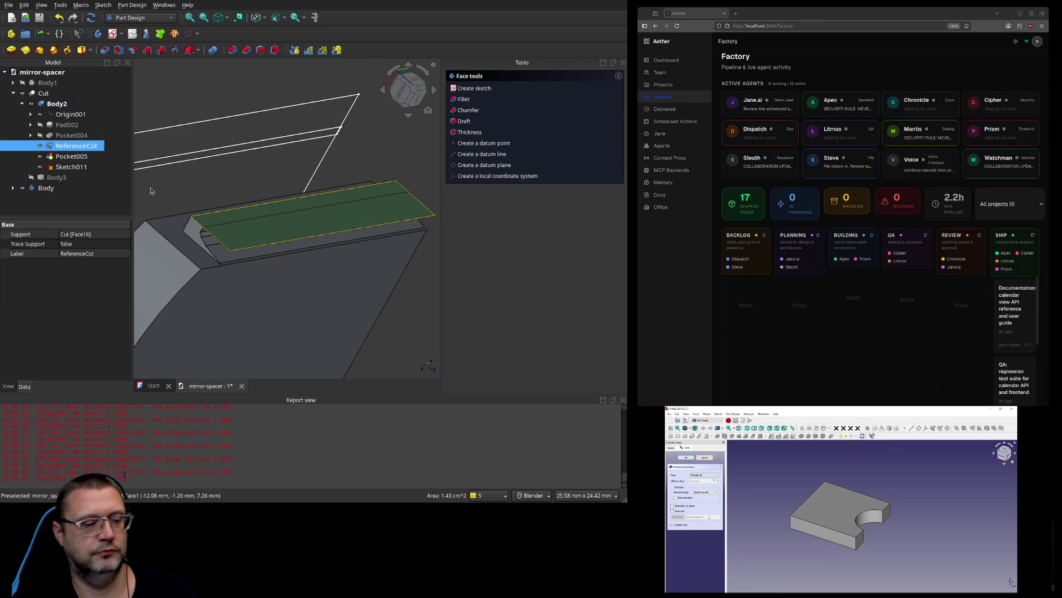
key("Delete")
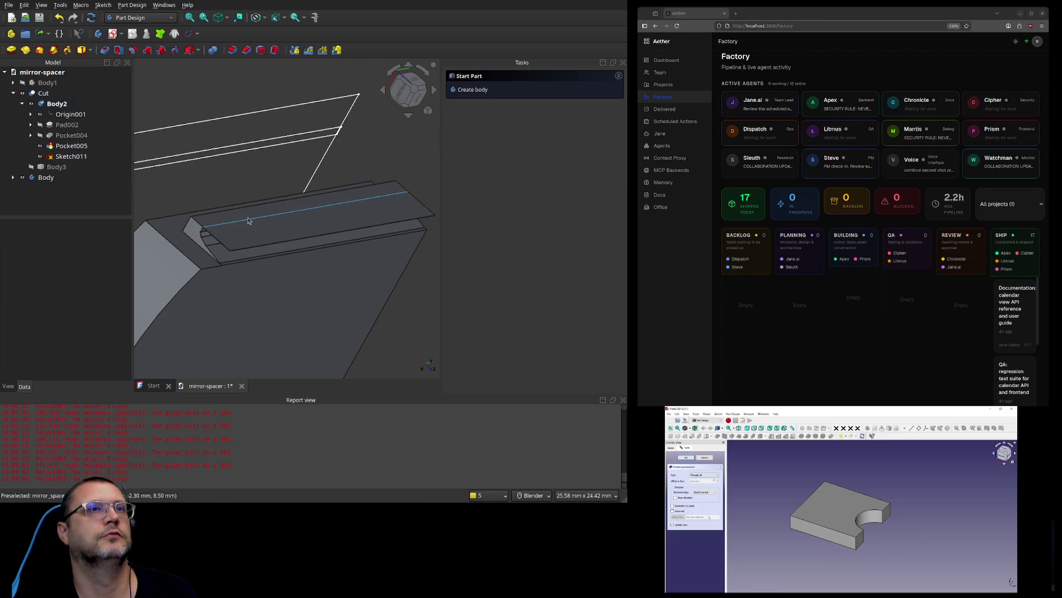
middle_click_drag(238, 218, 252, 246)
scroll(260, 232, "down", 3)
scroll(261, 230, "up", 3)
scroll(261, 230, "up", 2)
Step: Start Pocket006 from Sketch011 as a 5 mm dimension pocket
left_click(261, 228)
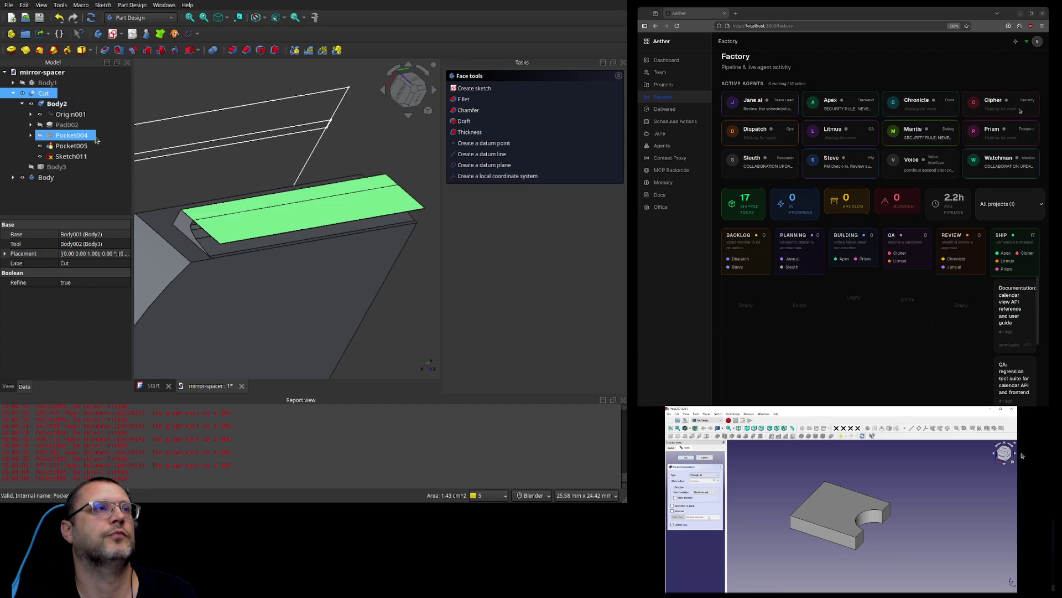
left_click(332, 130)
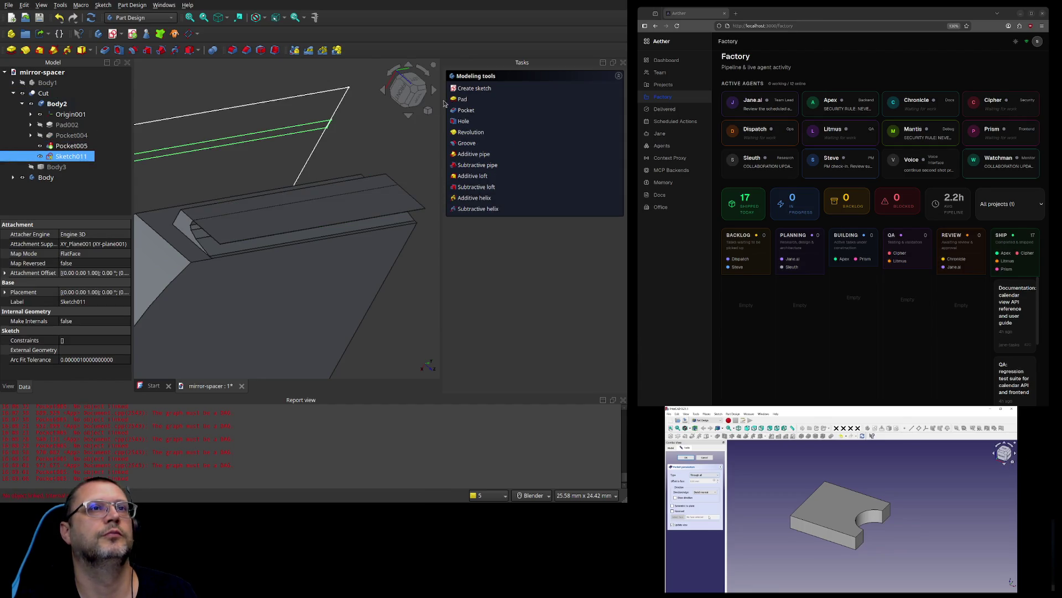
left_click(463, 111)
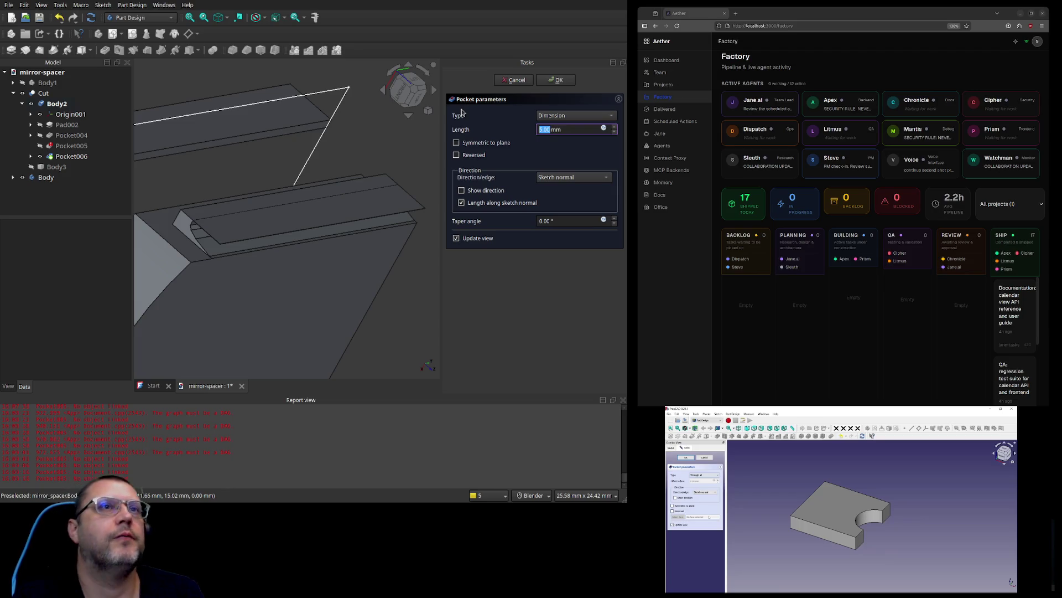
Step: Cancel the extra pocket and delete the Pocket005 feature
left_click(515, 80)
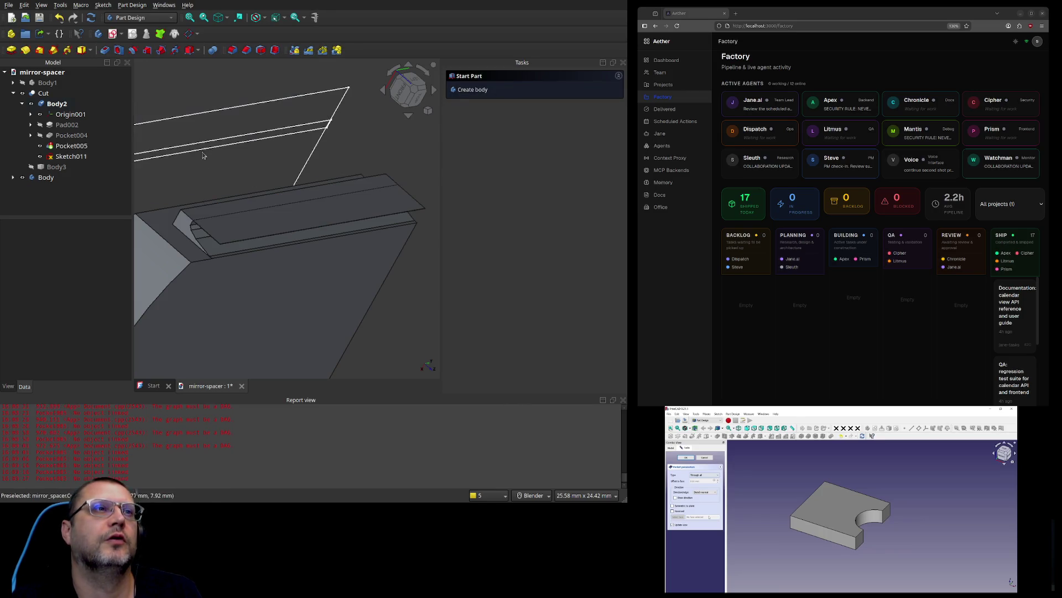
left_click(71, 157)
left_click(81, 146)
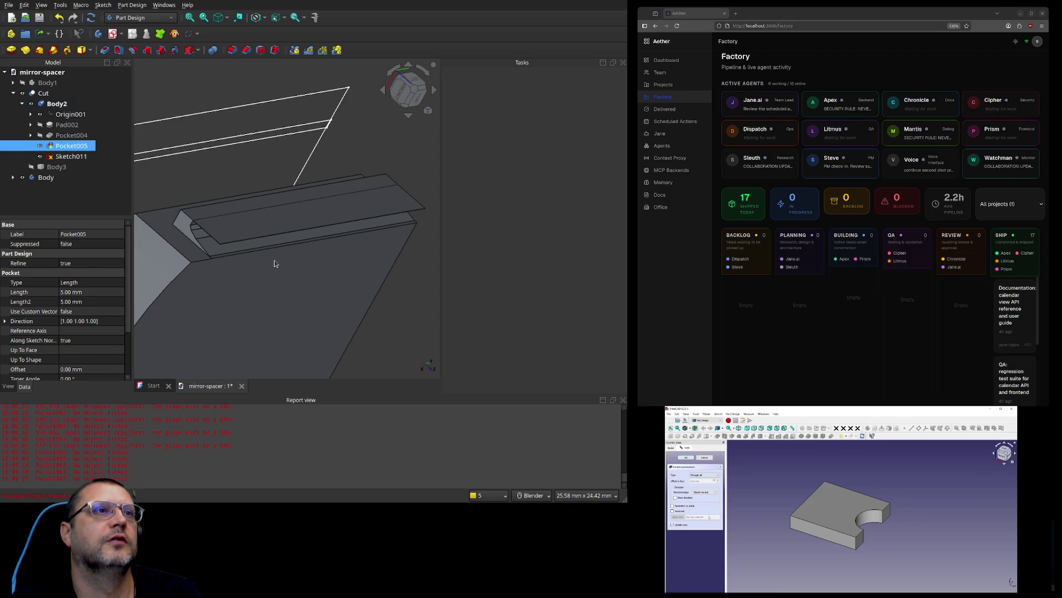
key("Delete")
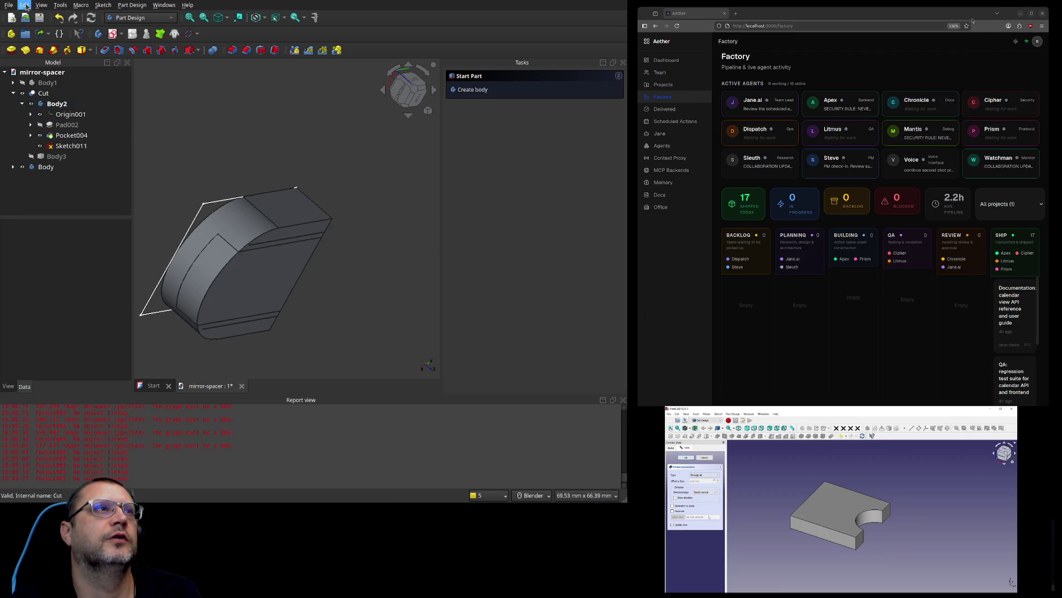
Step: Undo the deletion to restore Pocket005 and orbit the model to inspect its slot
key("ctrl+z")
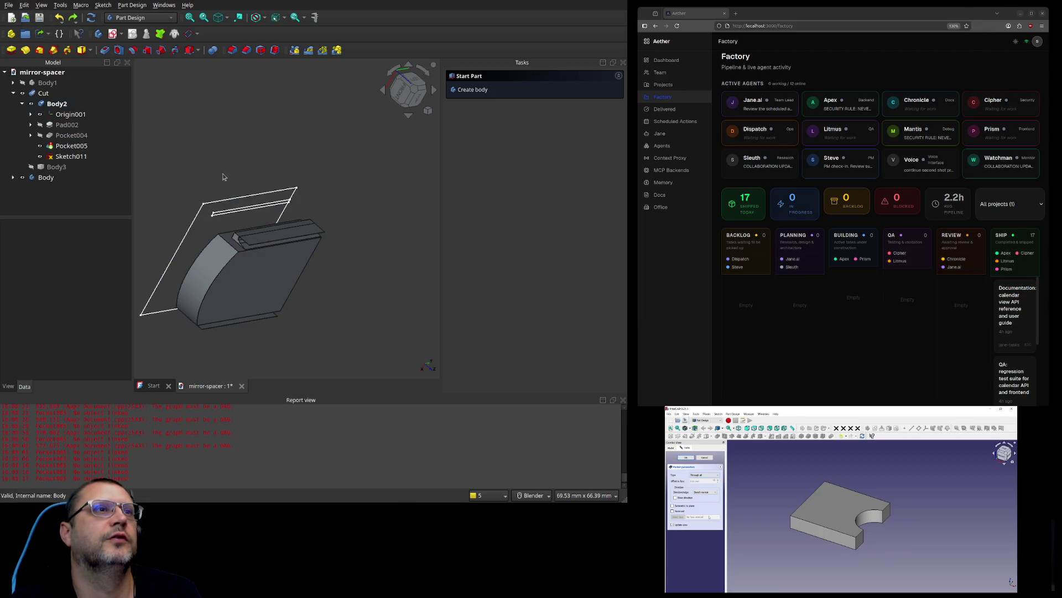
scroll(227, 180, "up", 4)
mouse_move(399, 222)
middle_mouse_down()
mouse_move(408, 237)
mouse_move(391, 238)
mouse_move(387, 260)
mouse_move(414, 237)
mouse_move(399, 231)
mouse_move(406, 221)
middle_mouse_up()
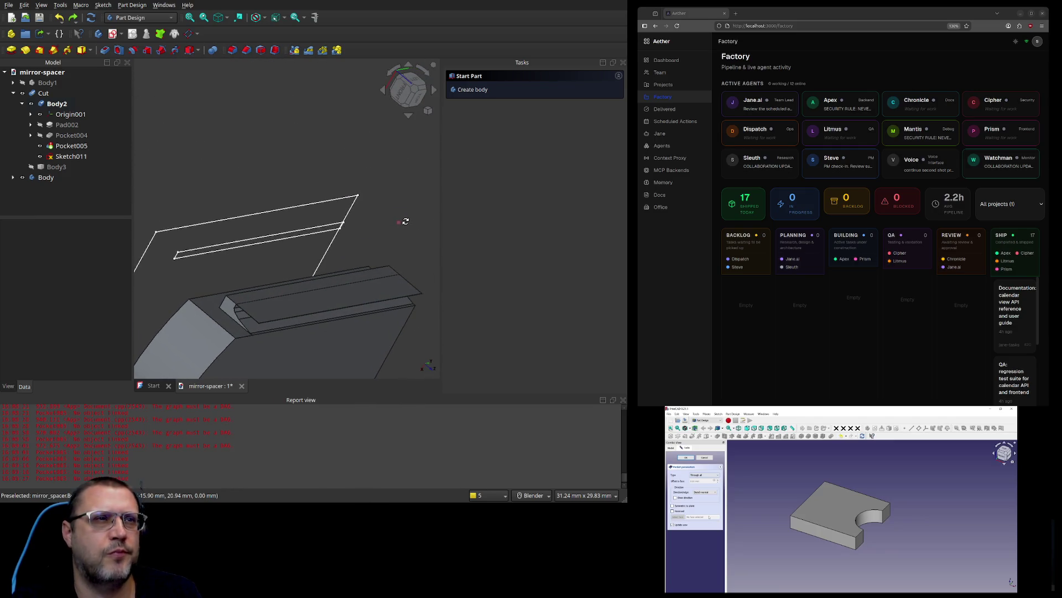
left_click(307, 287)
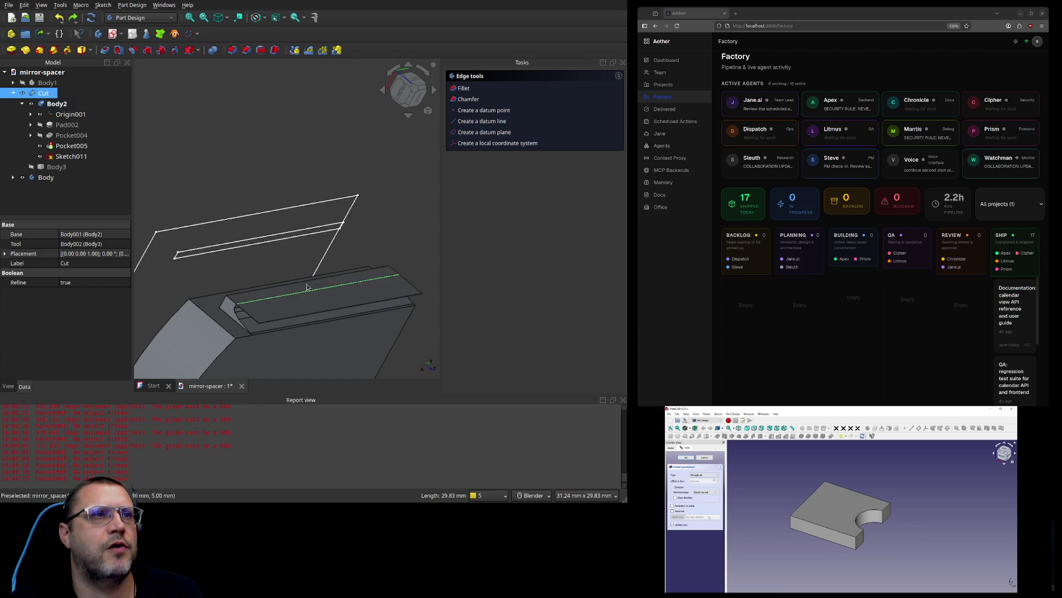
left_click(281, 309)
left_click(283, 310)
left_click(284, 306)
left_click(302, 305)
left_click(303, 302)
left_click(304, 299)
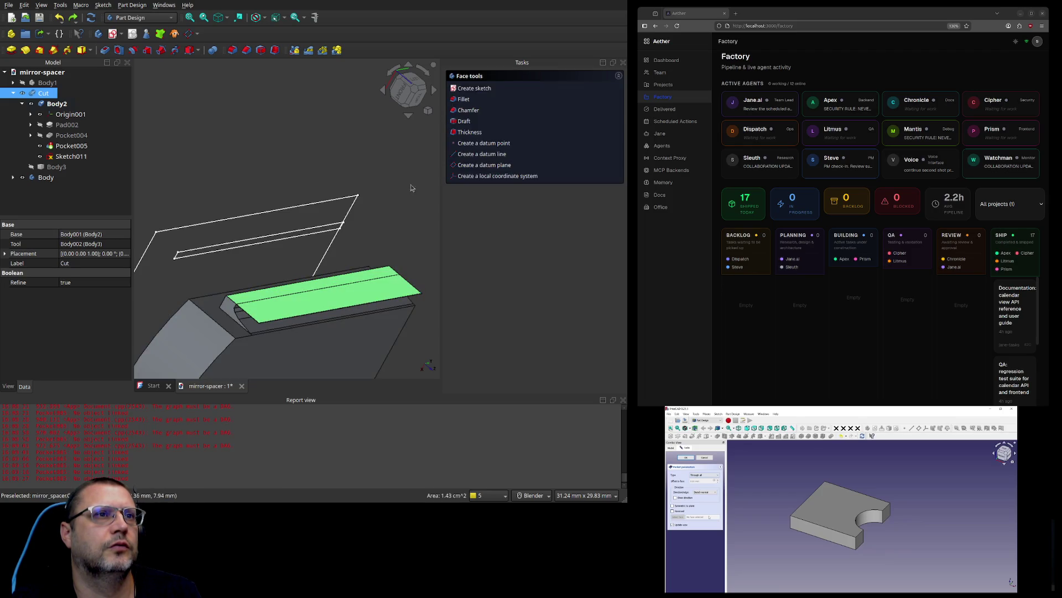
left_click(295, 300)
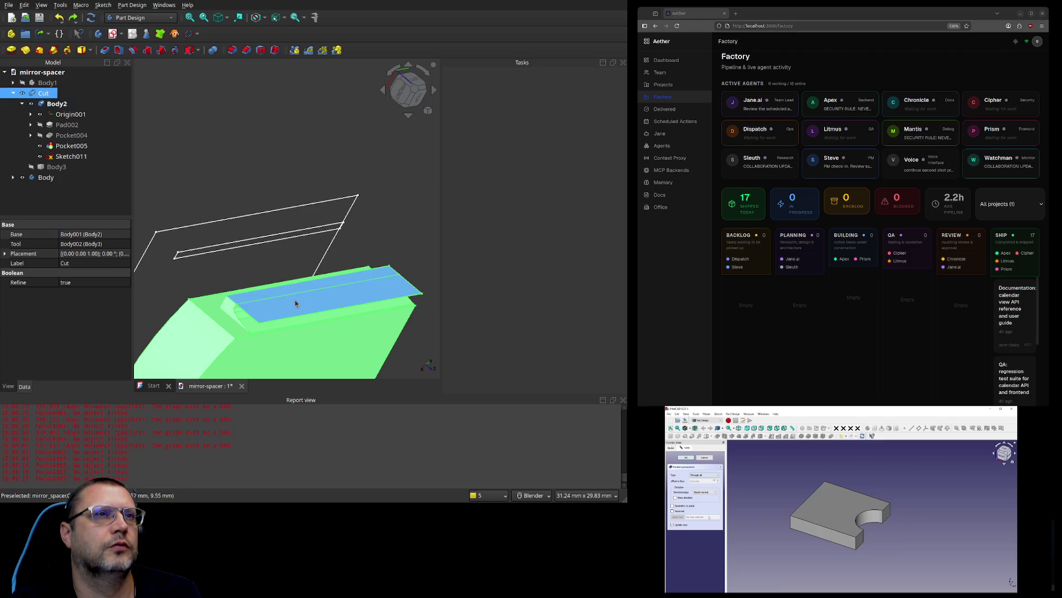
left_click(81, 157, "ctrl")
left_click(81, 157)
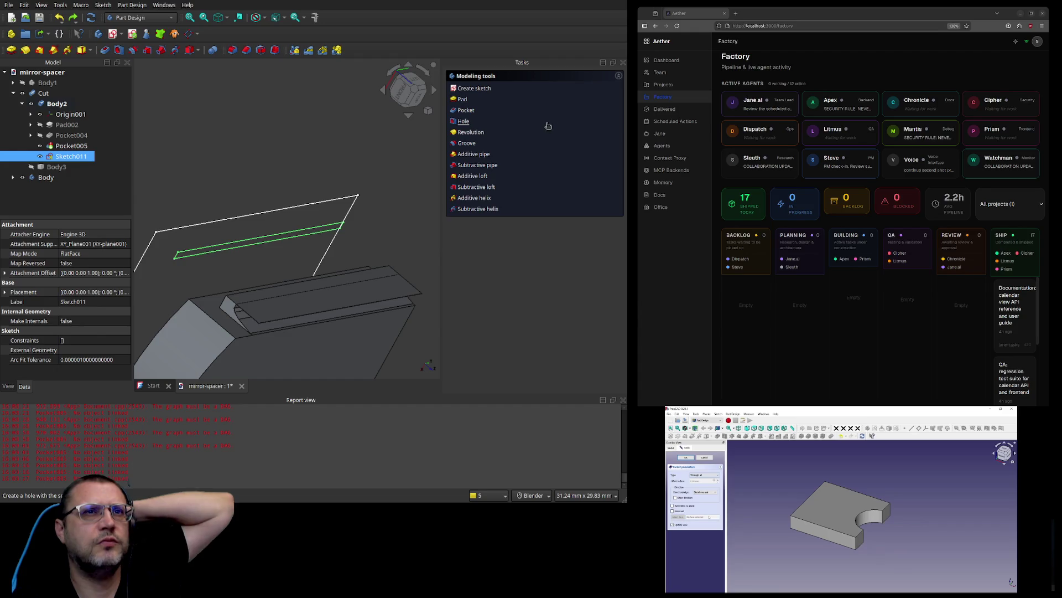
left_click(478, 209)
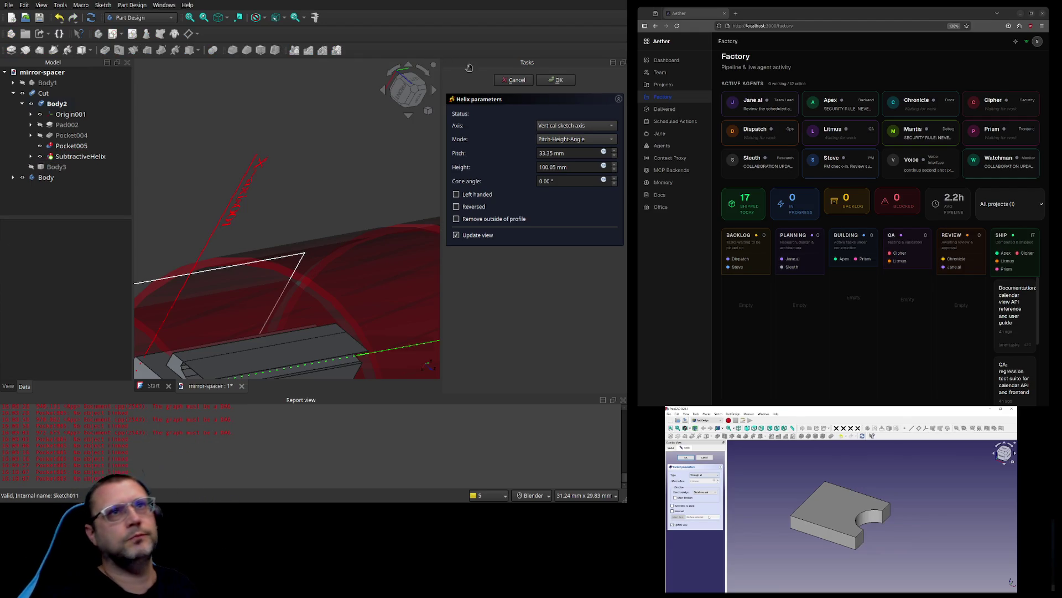
left_click(512, 79)
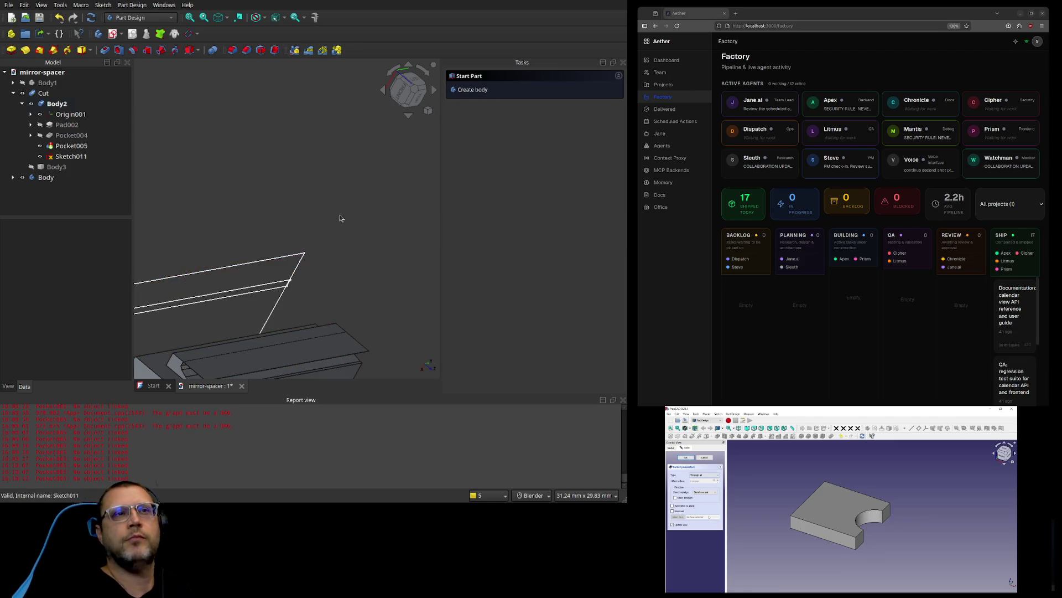
mouse_move(216, 207)
middle_mouse_down("shift")
mouse_move(291, 166)
mouse_move(293, 95)
middle_mouse_up("shift")
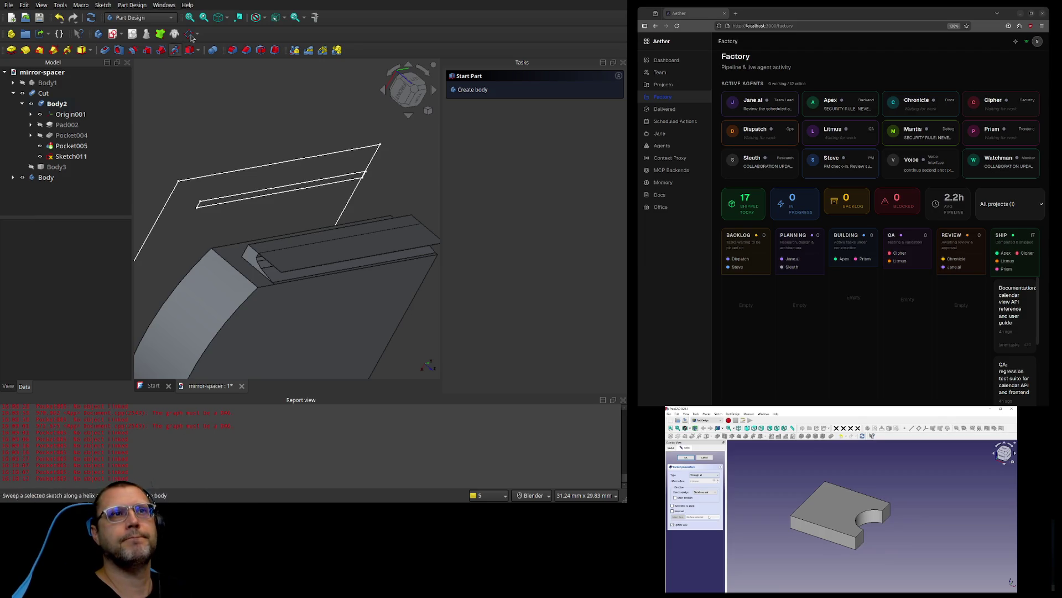
left_click(294, 249)
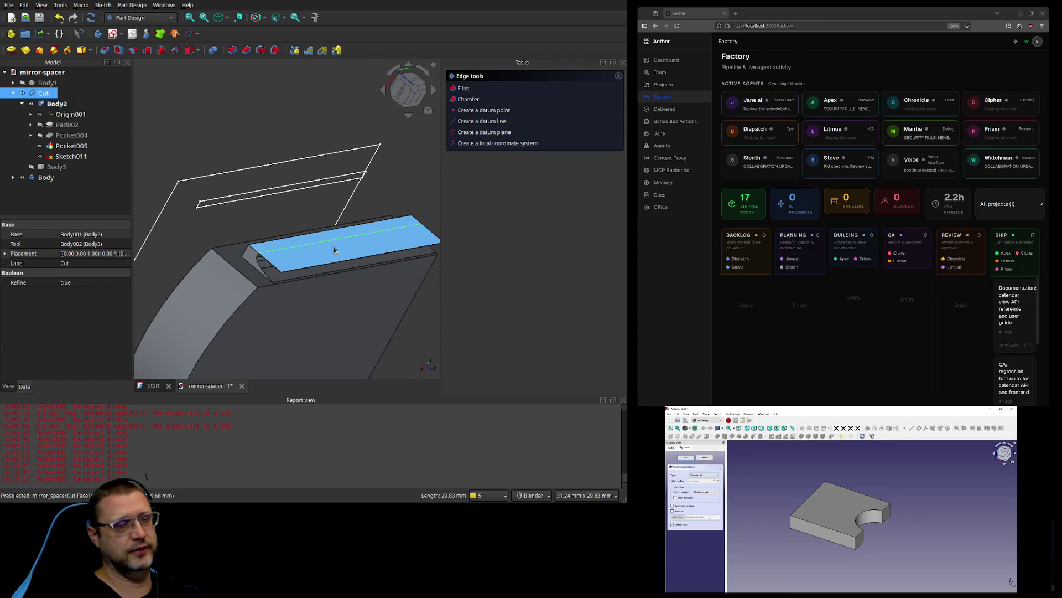
left_click(305, 247)
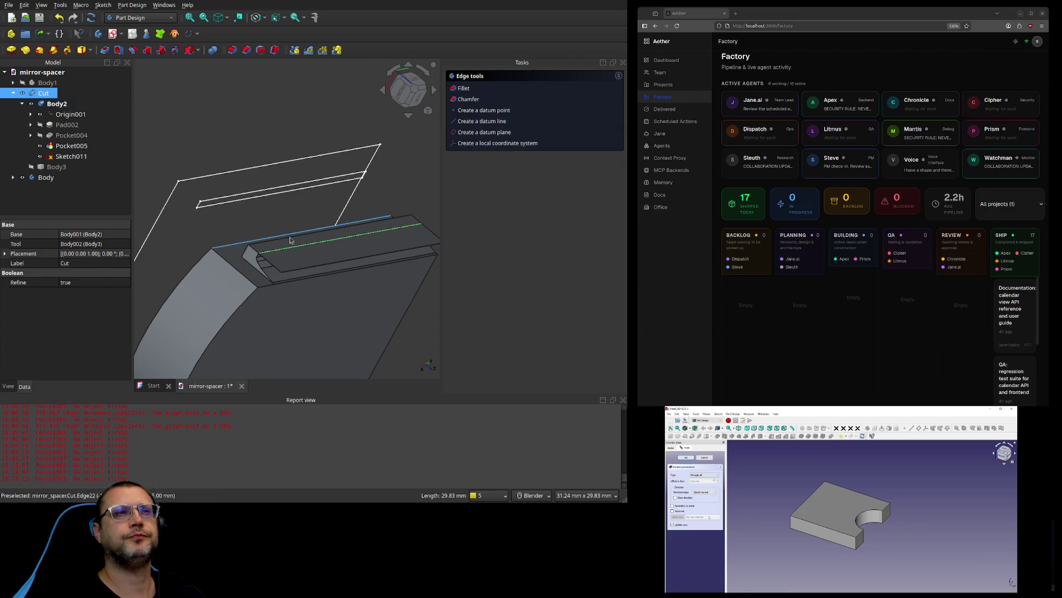
mouse_move(373, 299)
middle_mouse_down()
mouse_move(249, 355)
mouse_move(221, 350)
mouse_move(251, 341)
mouse_move(237, 339)
mouse_move(243, 351)
middle_mouse_up()
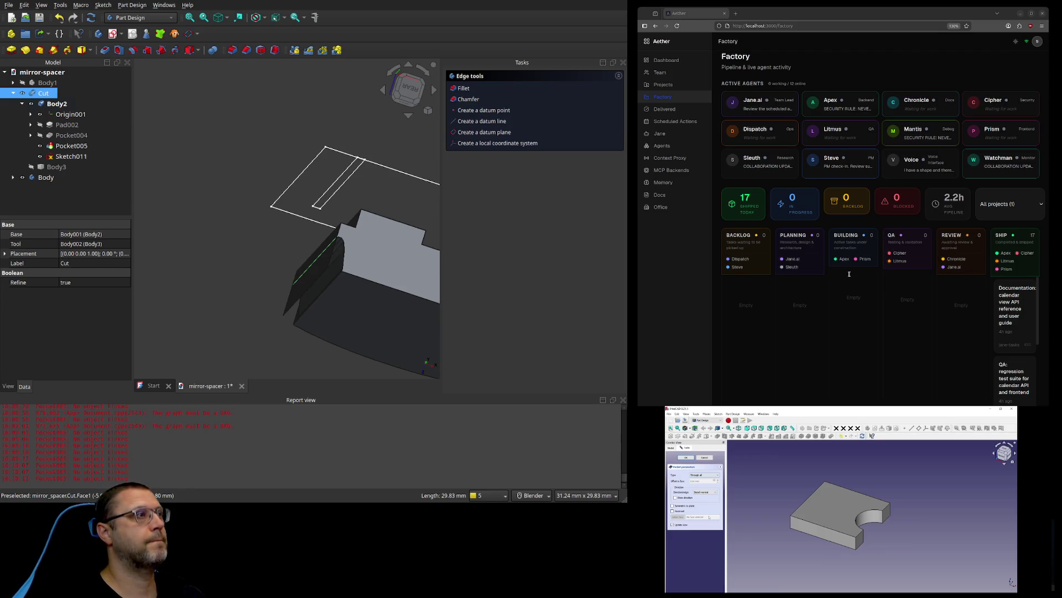
middle_click_drag(221, 259, 252, 269)
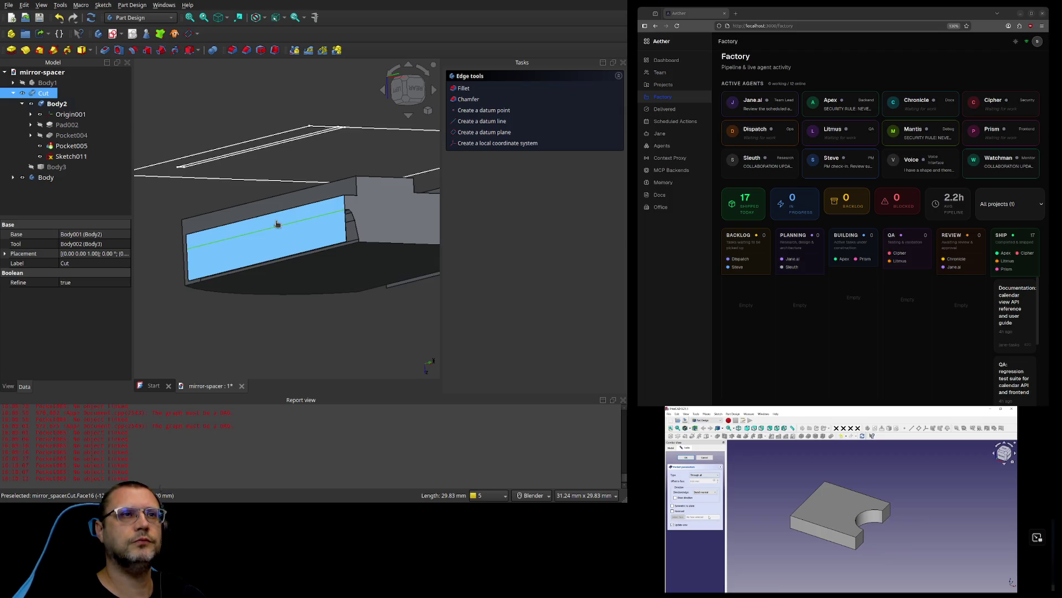
left_click(277, 225)
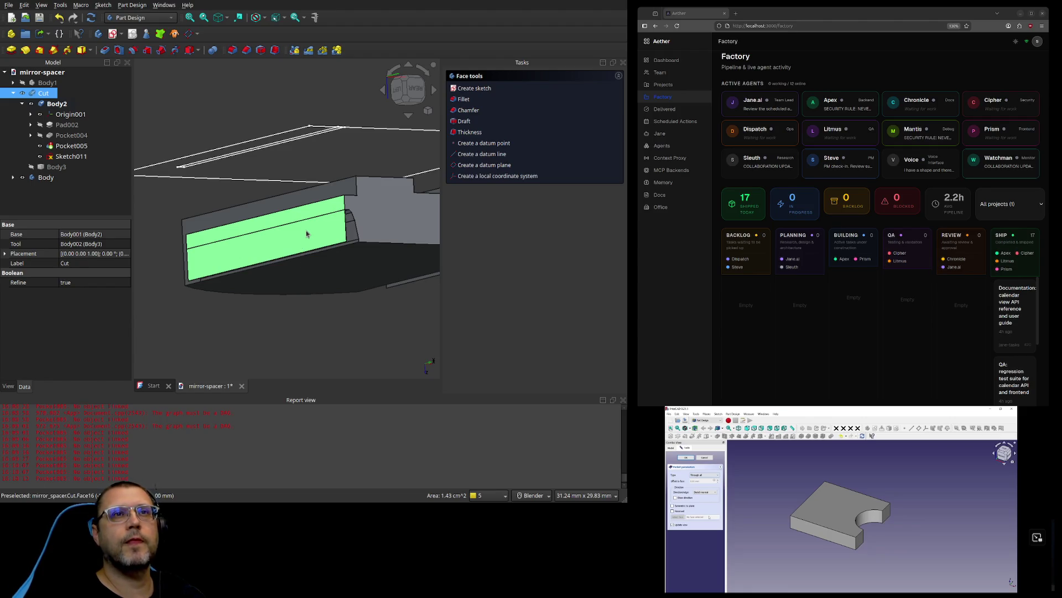
left_click(247, 229)
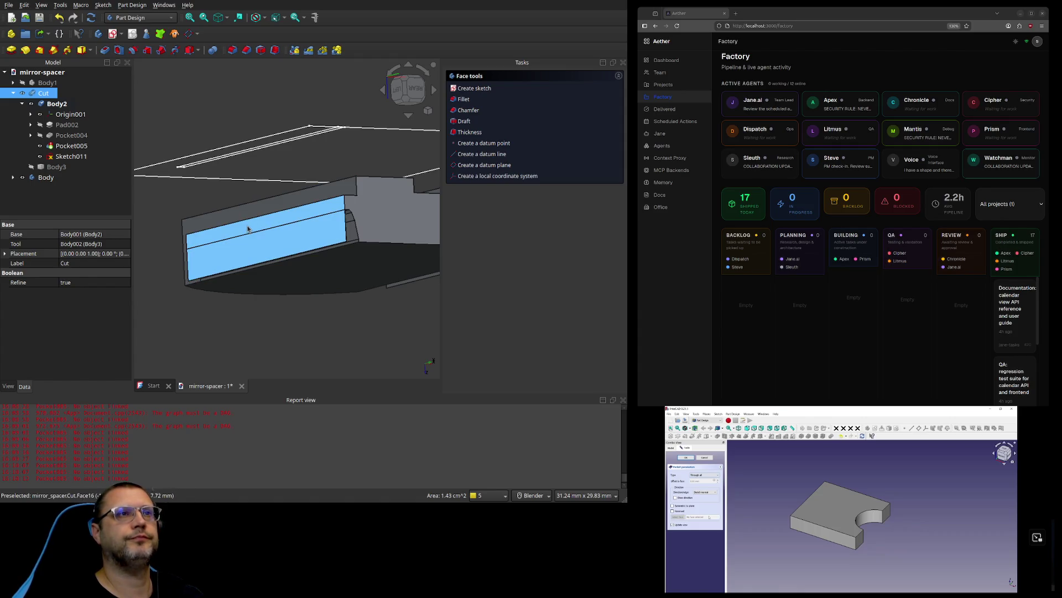
left_click(78, 158)
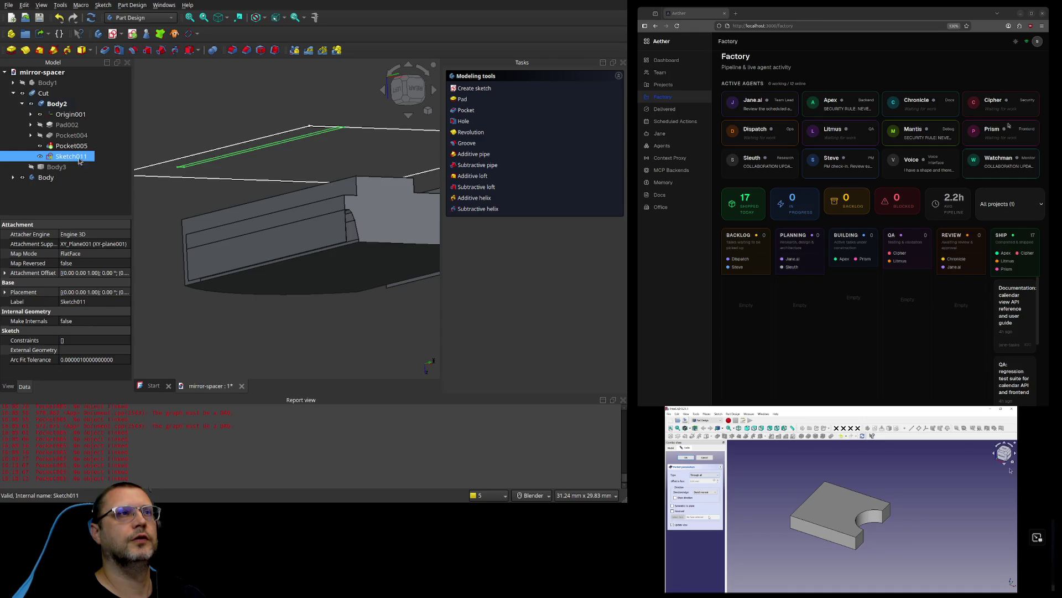
Step: Delete helper sketch Sketch011, select the Cut's long side face, and switch to the Part workbench
key("Delete")
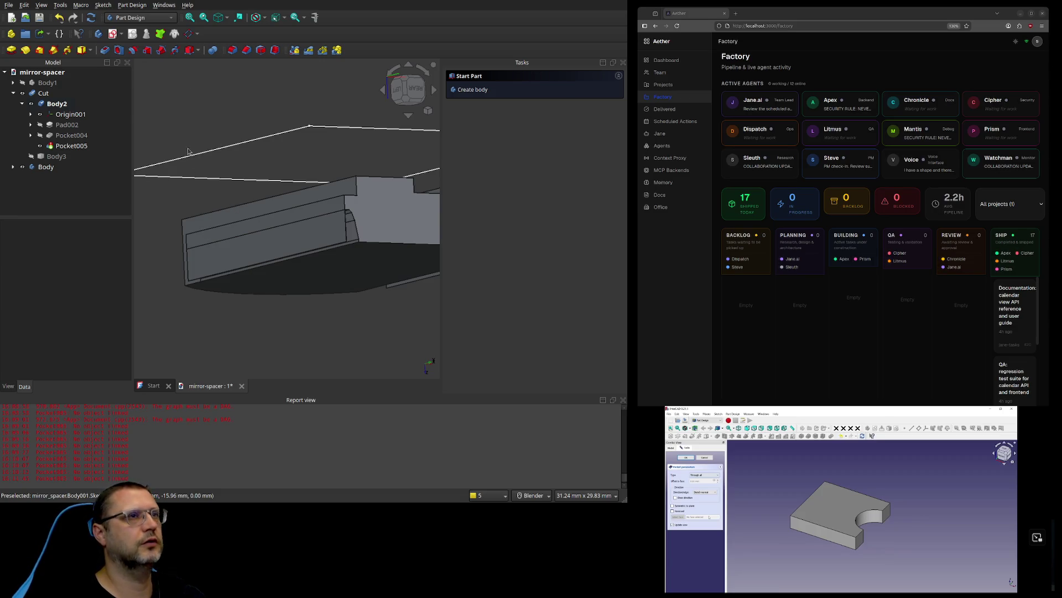
left_click(262, 243)
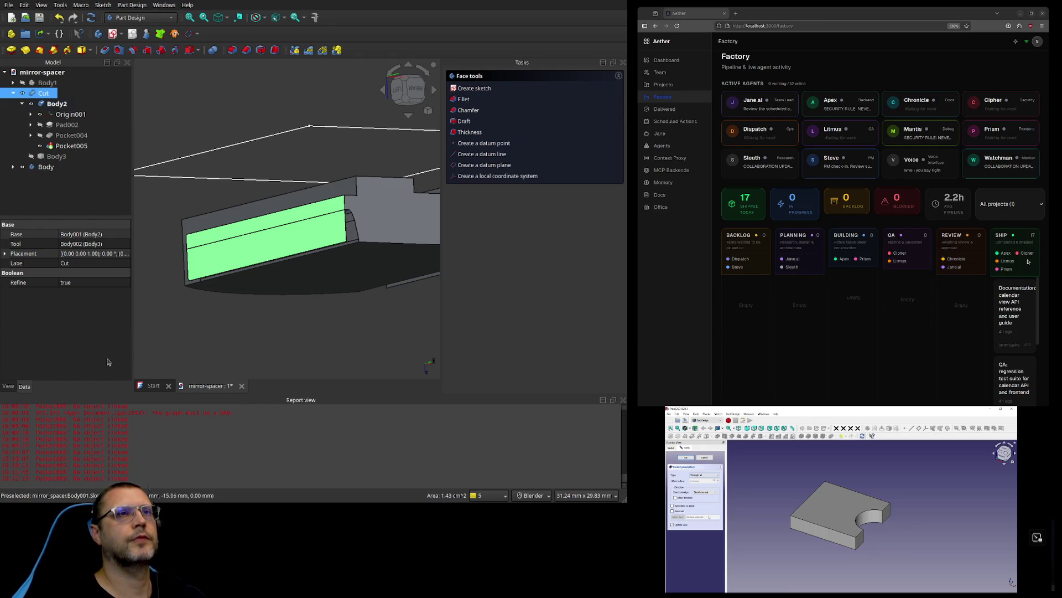
scroll(333, 335, "down", 2)
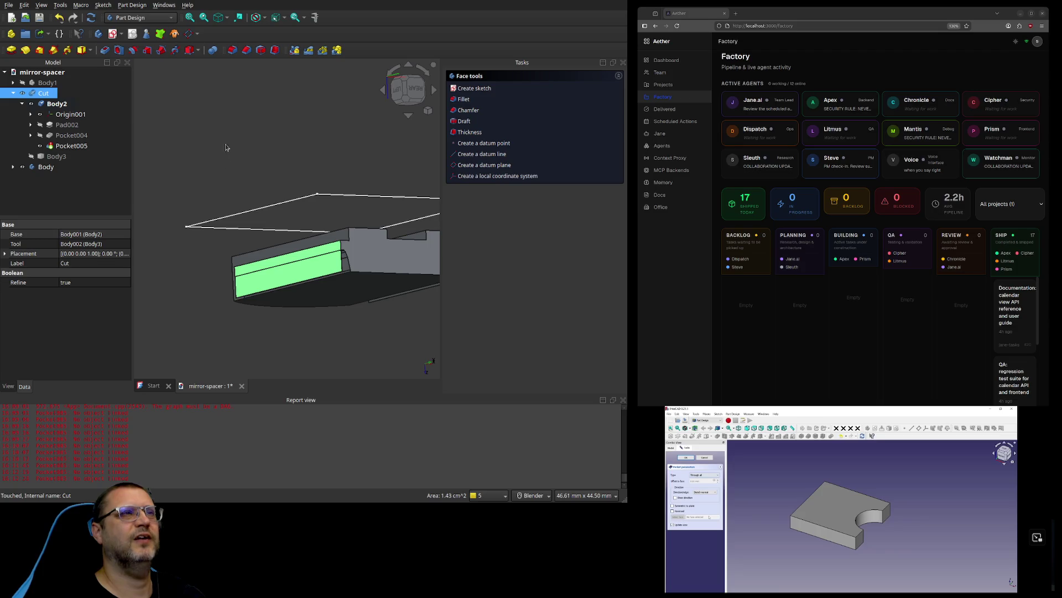
left_click(159, 20)
left_click(131, 86)
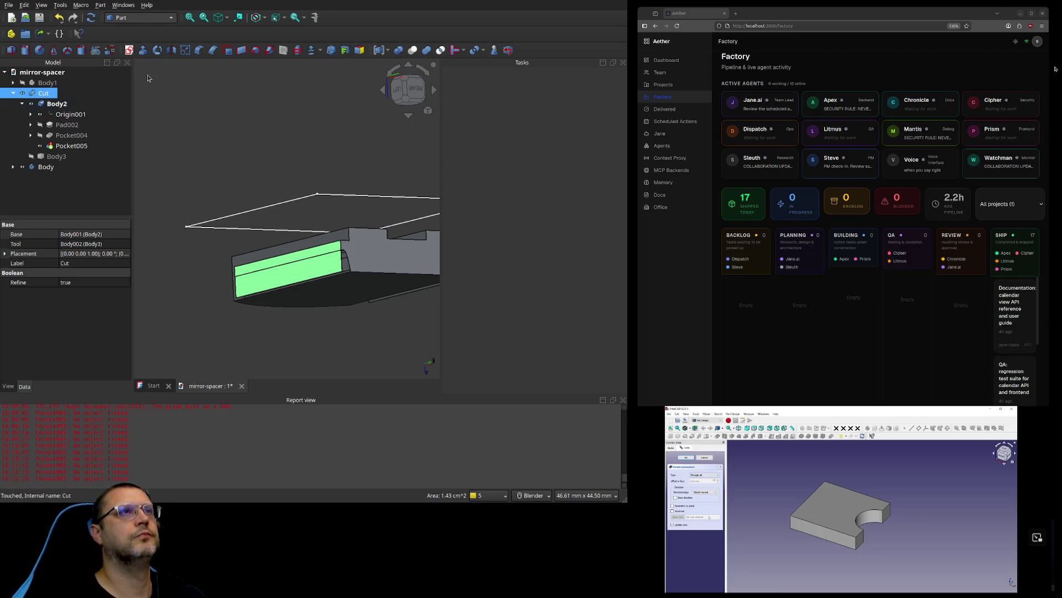
left_click(67, 105)
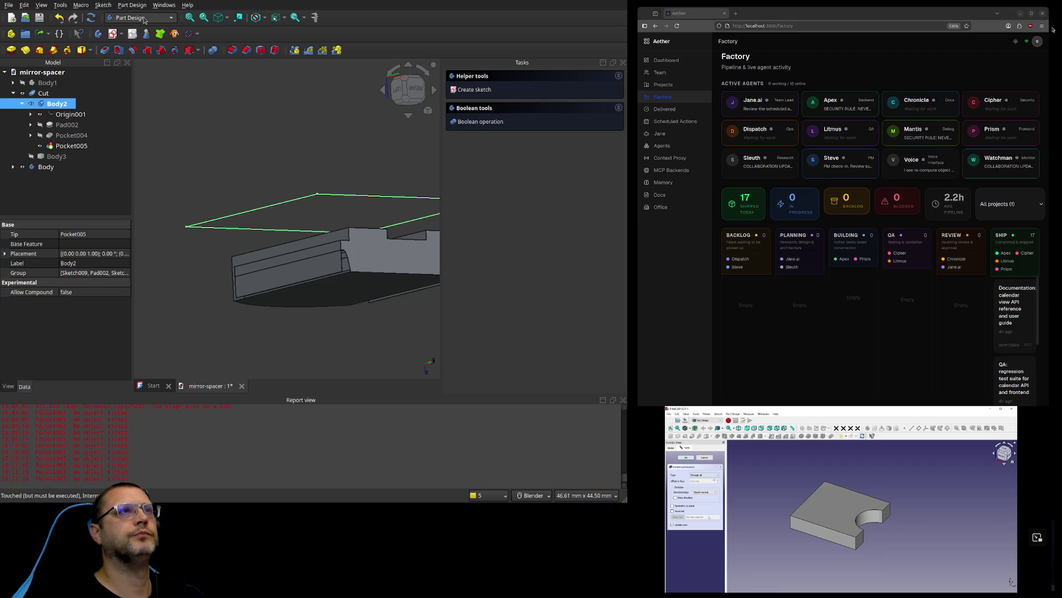
left_click(126, 84, "ctrl")
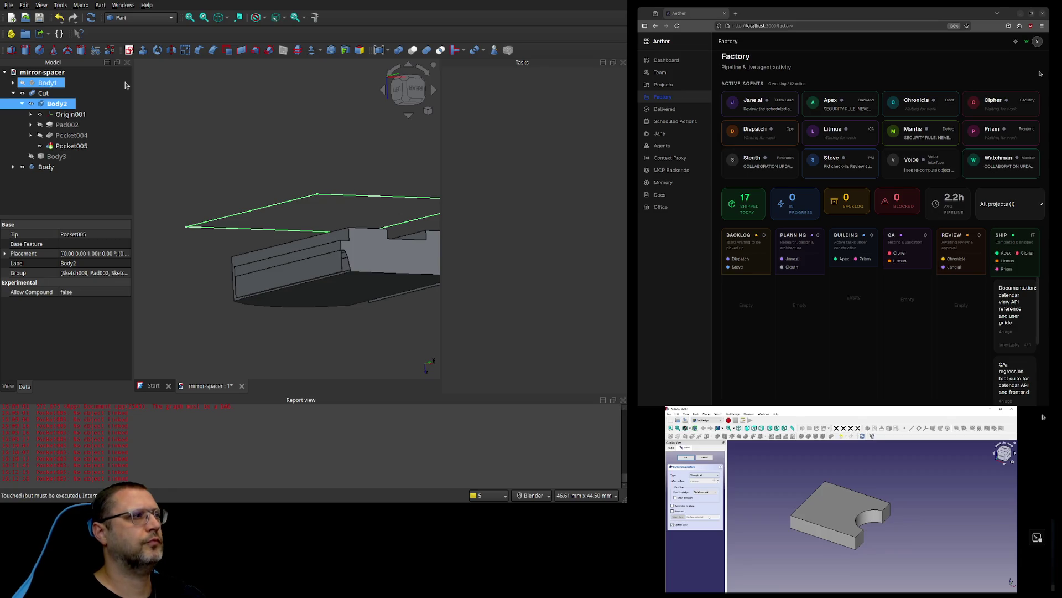
left_click(45, 94)
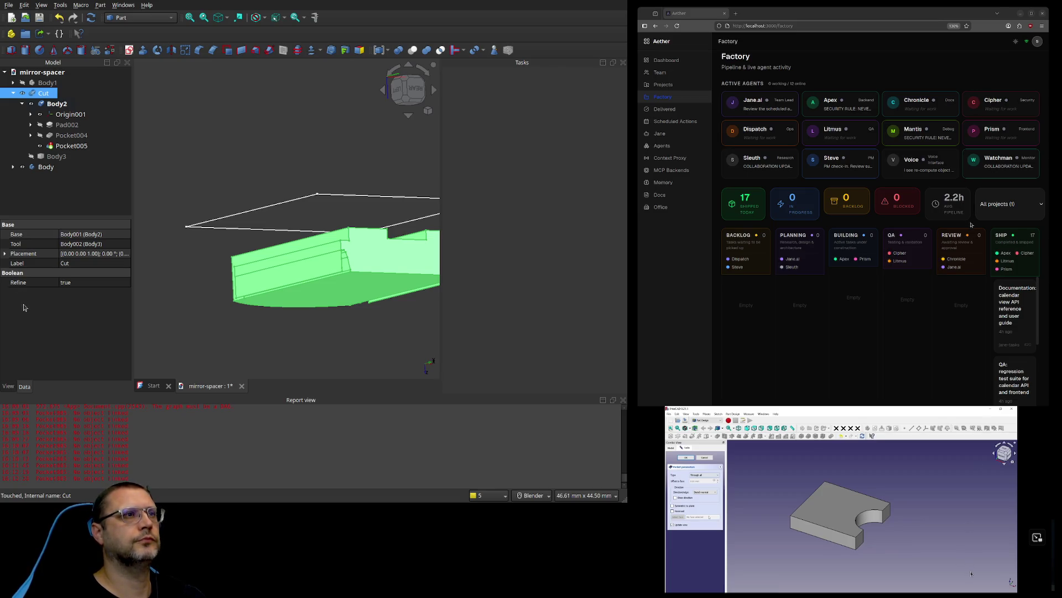
left_click(67, 284)
left_click(67, 285)
left_click(79, 276)
left_click(78, 285)
left_click(77, 294)
left_click(78, 301)
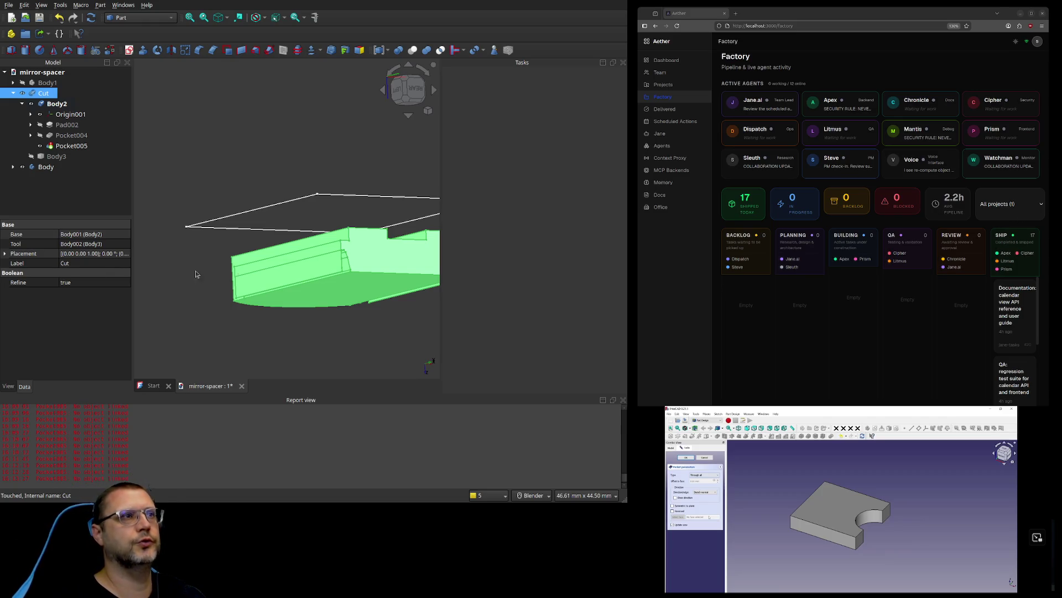
scroll(260, 266, "down", 5)
scroll(396, 261, "up", 3)
scroll(265, 285, "down", 1)
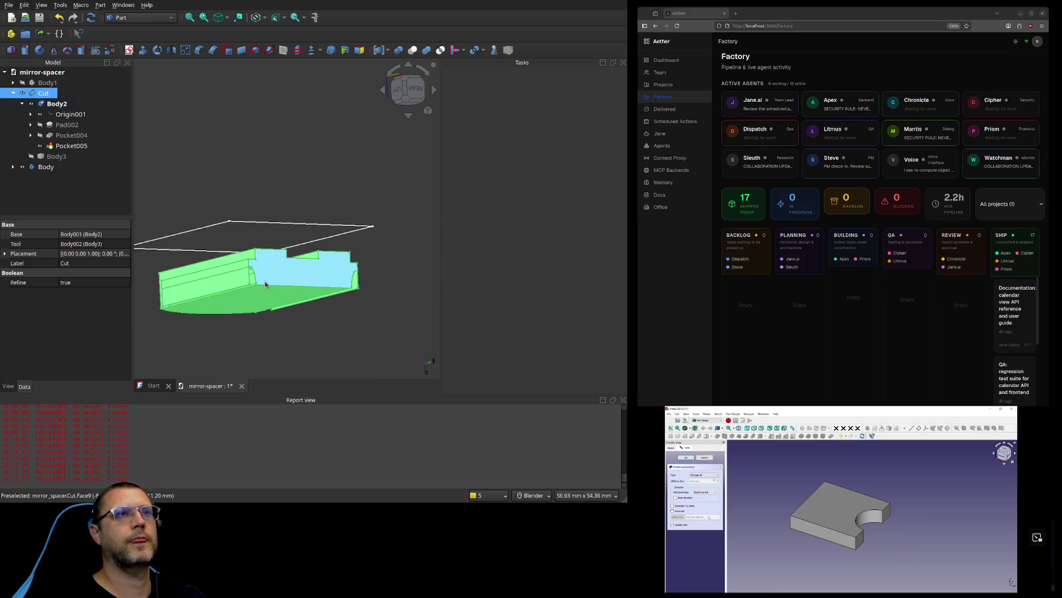
scroll(224, 291, "up", 1)
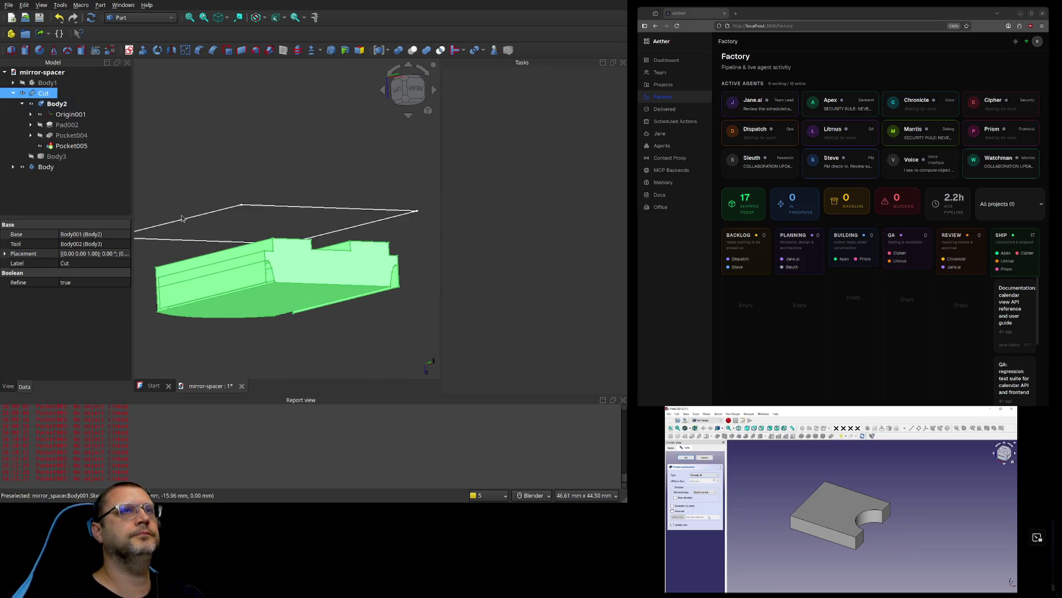
left_click(233, 281)
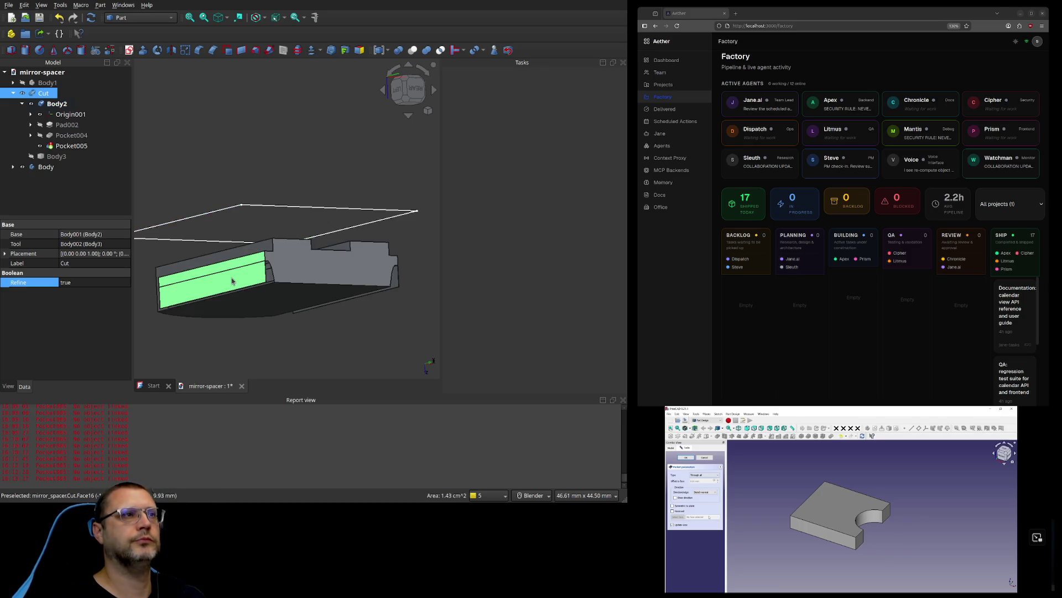
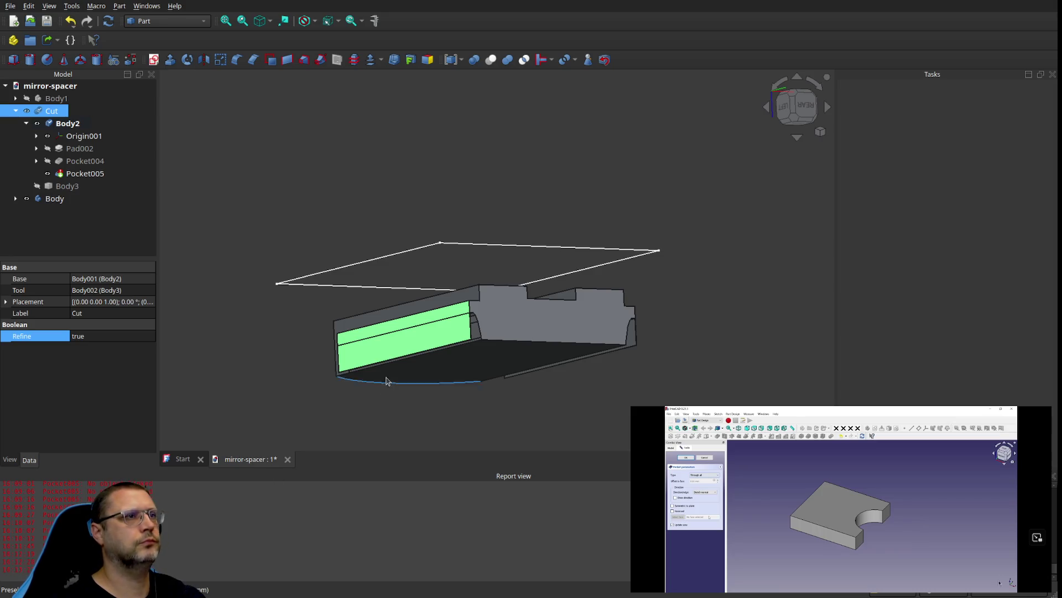
Step: Select the Cut solid, expand Body, toggle Pad002's visibility, and open Pad002's 11.80 mm pad parameters
left_click(402, 350)
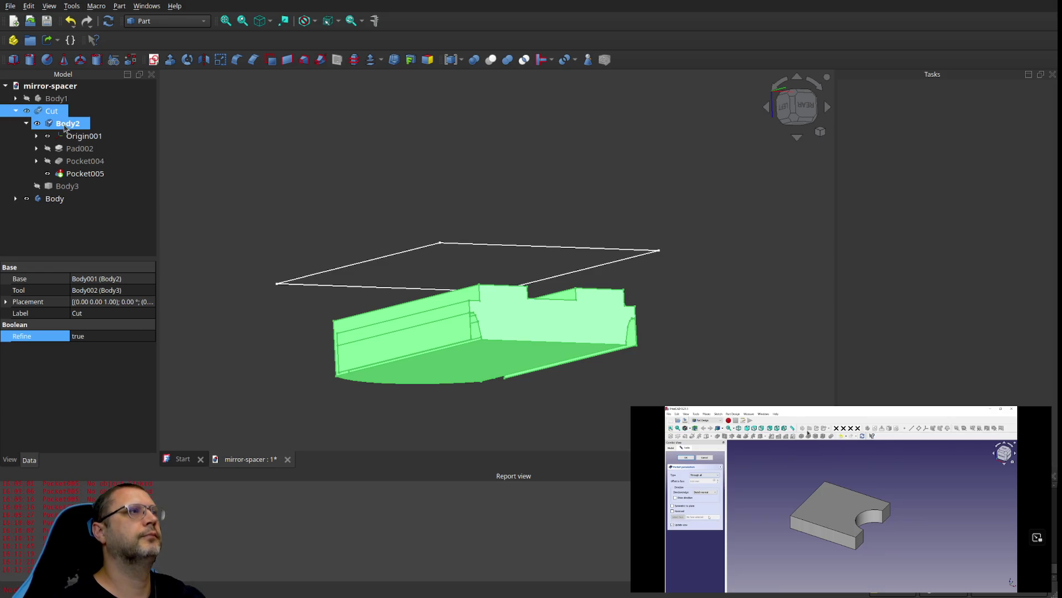
left_click(16, 198)
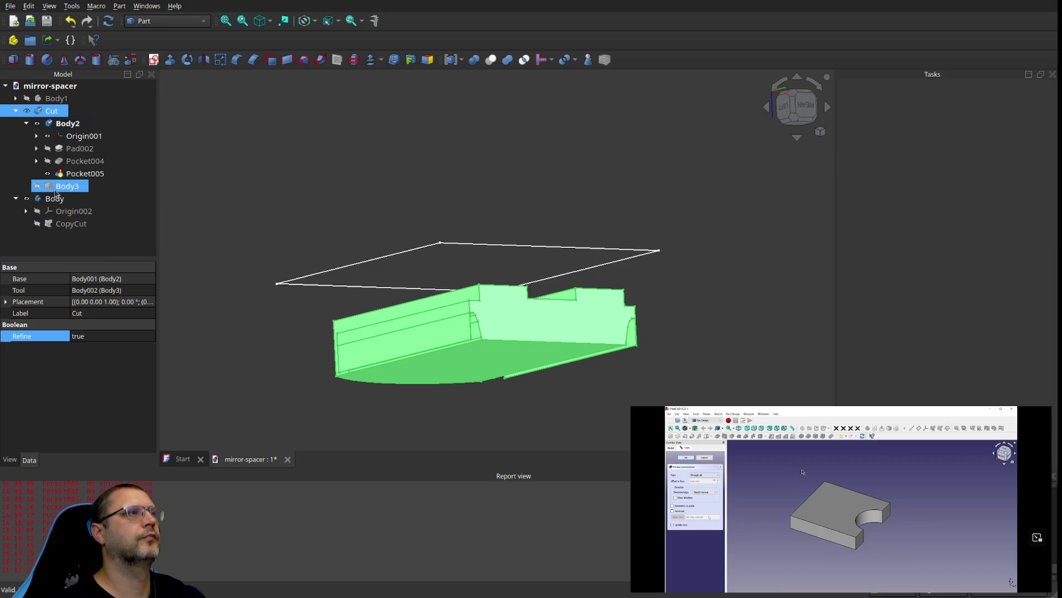
left_click(73, 149)
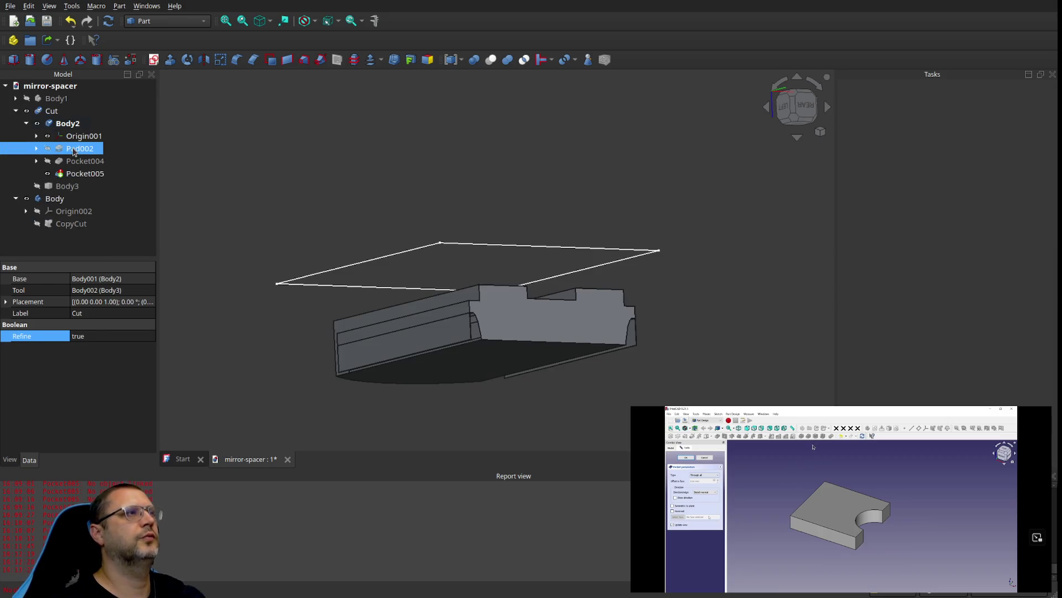
left_click(47, 149)
left_click(48, 150)
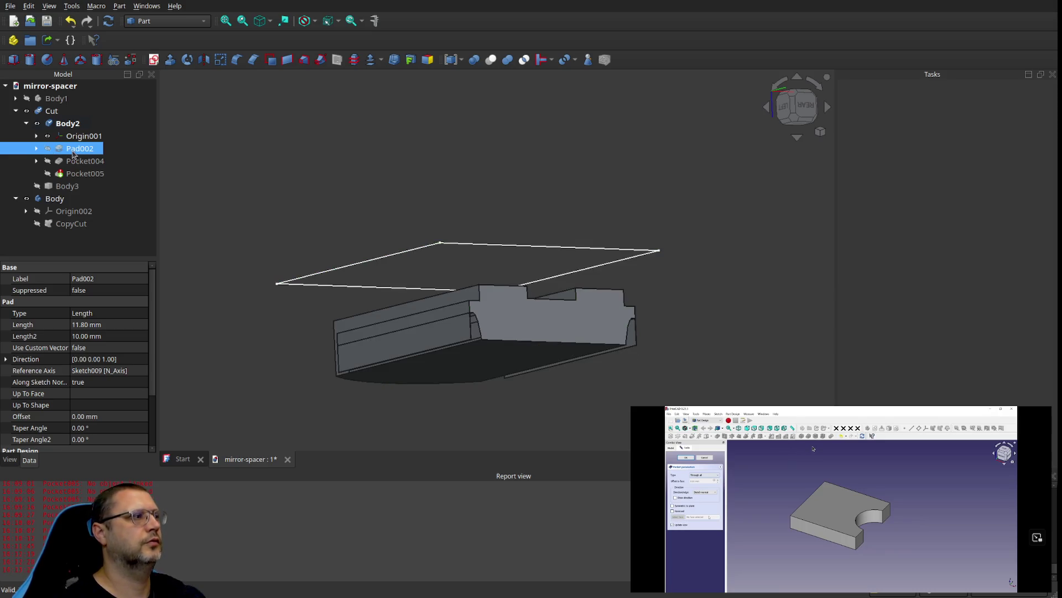
double_click(80, 152)
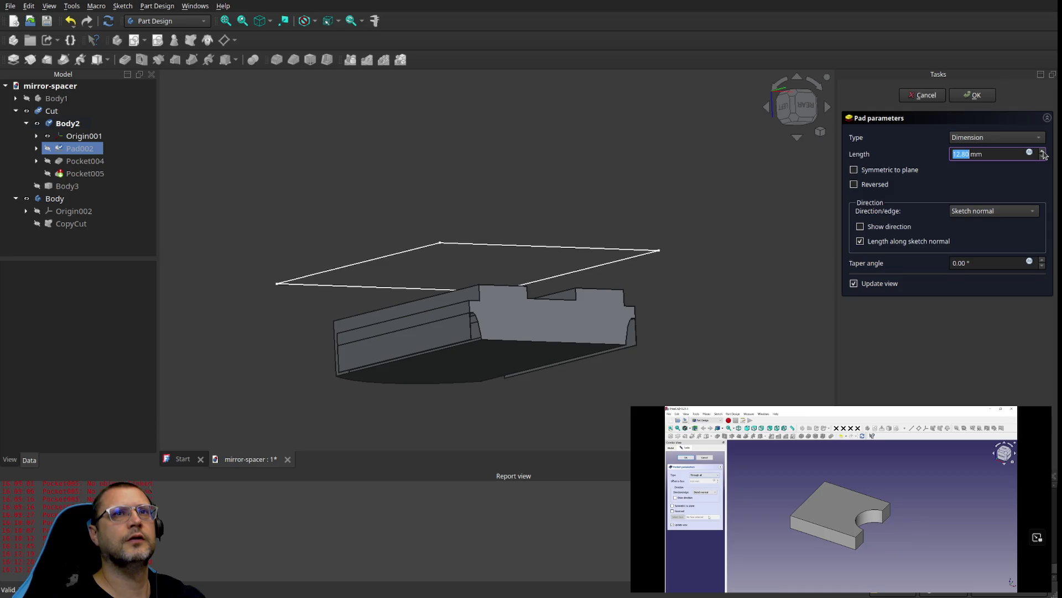
left_click(1042, 158)
left_click(1043, 158)
left_click(1043, 157)
left_click(1043, 157)
left_click(1043, 158)
left_click(888, 189)
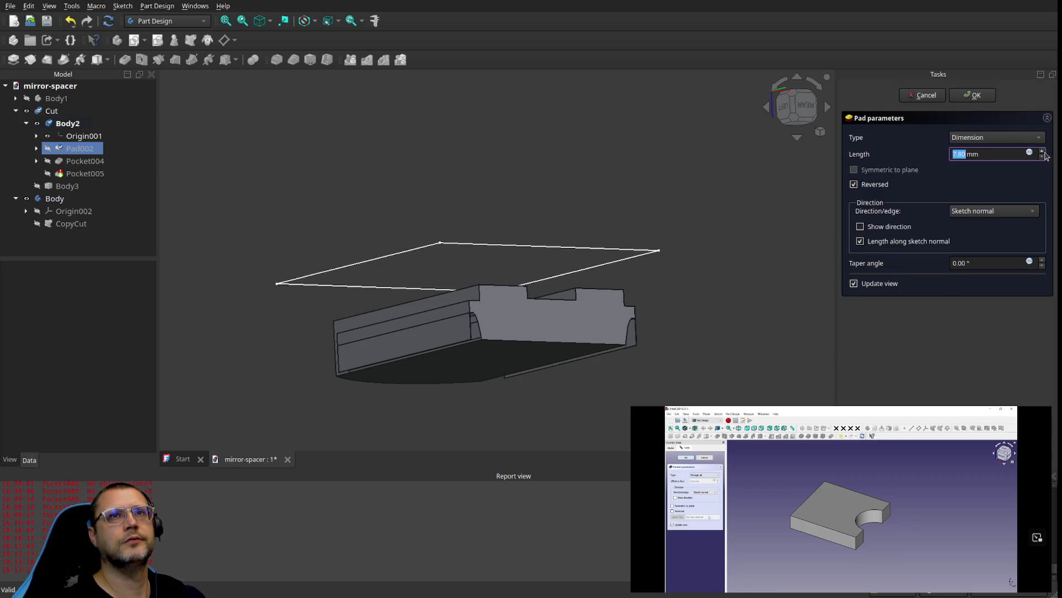
left_click(922, 96)
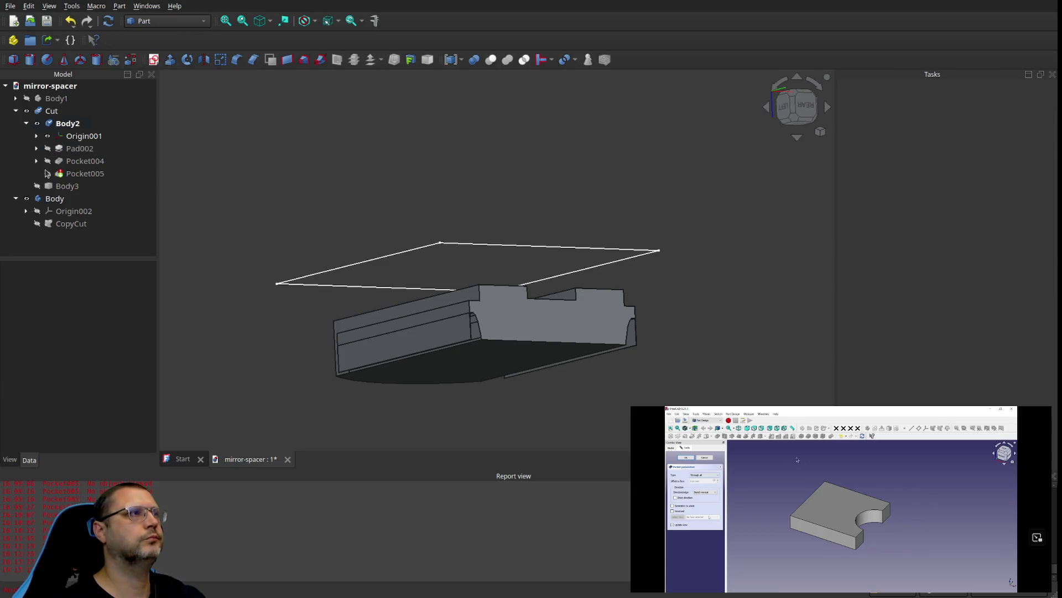
Step: Show the Pad002 box solid, expand it, and hide its Sketch009 profile while orbiting around the pad
left_click(75, 149)
left_click(47, 149)
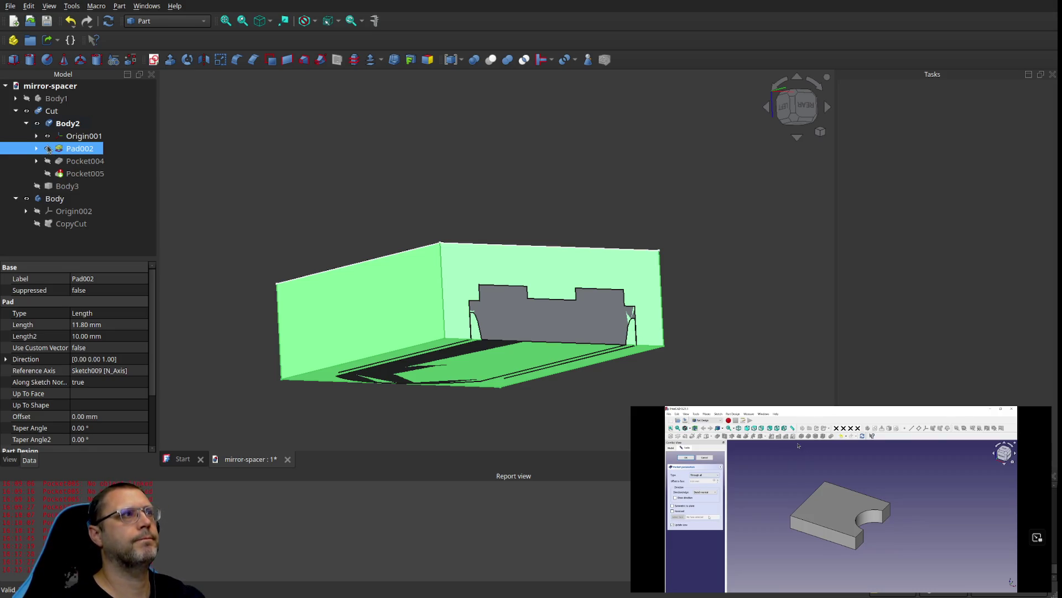
left_click(37, 148)
left_click(58, 162)
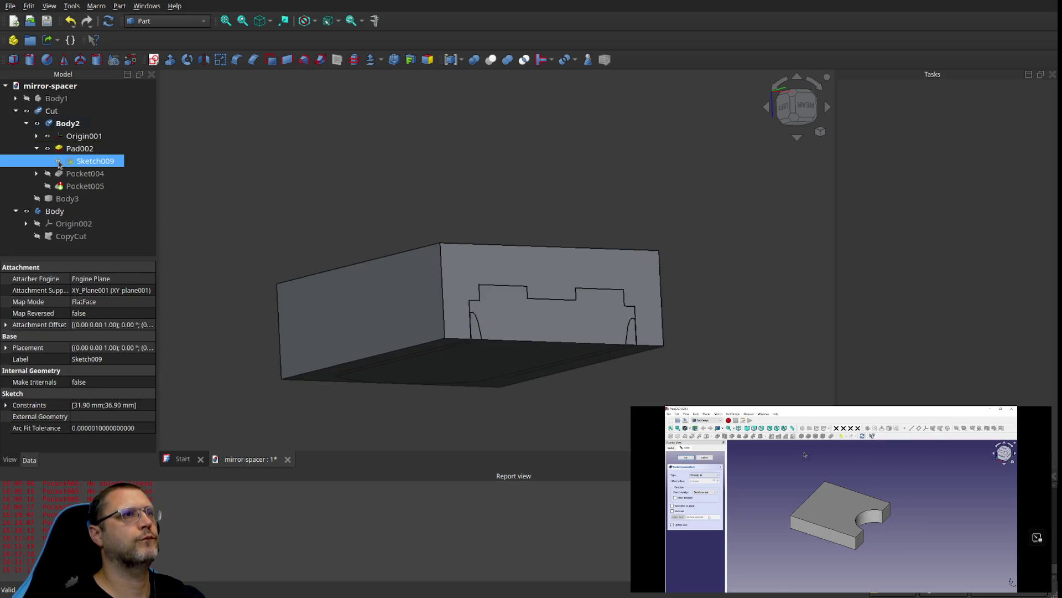
mouse_move(304, 199)
middle_mouse_down()
mouse_move(309, 233)
mouse_move(296, 170)
middle_mouse_up()
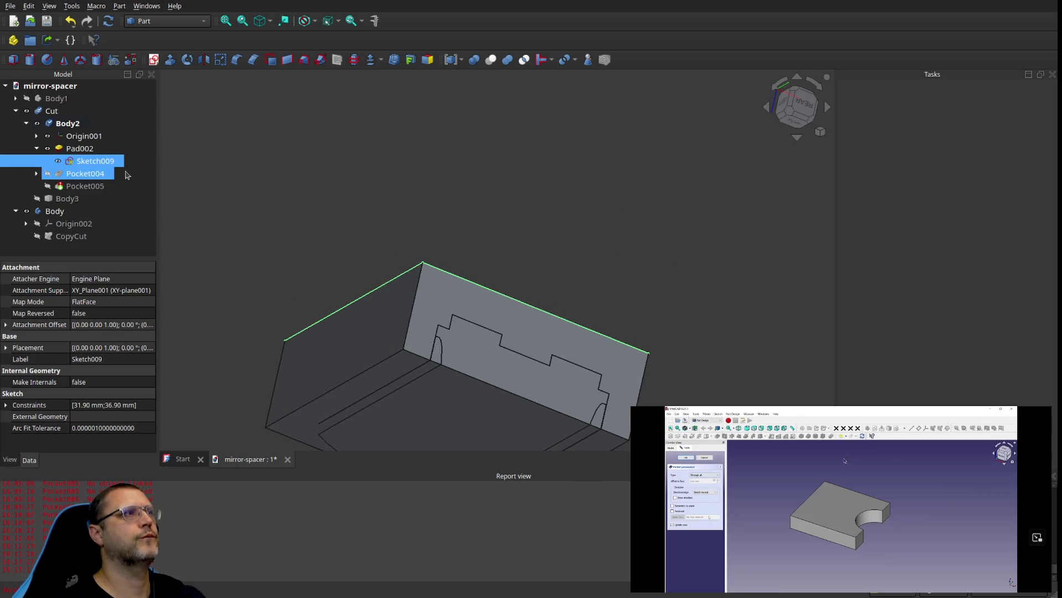
left_click(57, 161)
middle_click_drag(225, 222, 251, 239)
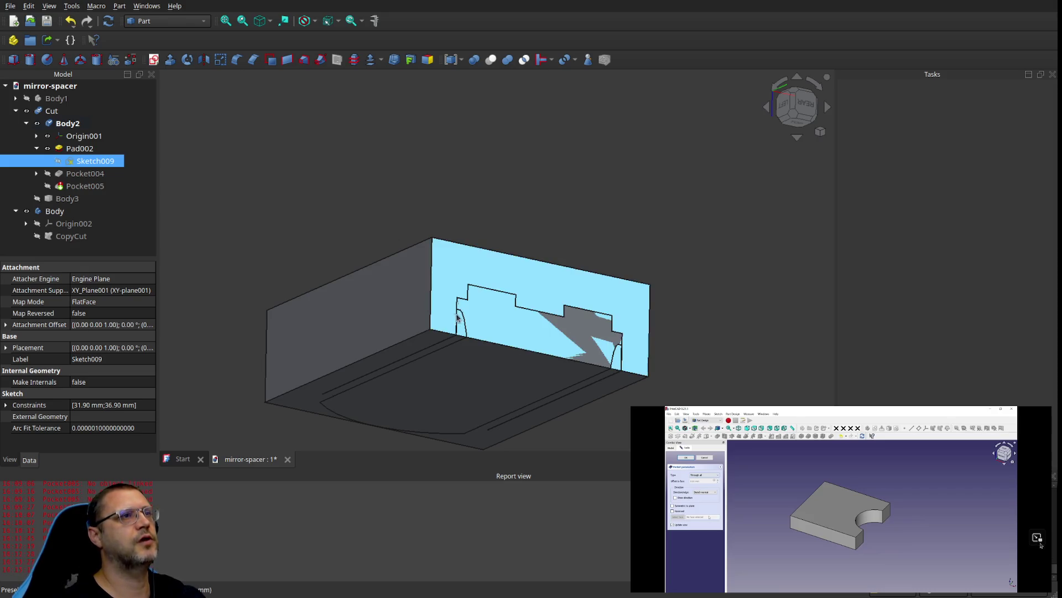
Step: Show the Pocket004 result, expand it, and hide Sketch010's outline
left_click(64, 176)
left_click(48, 174)
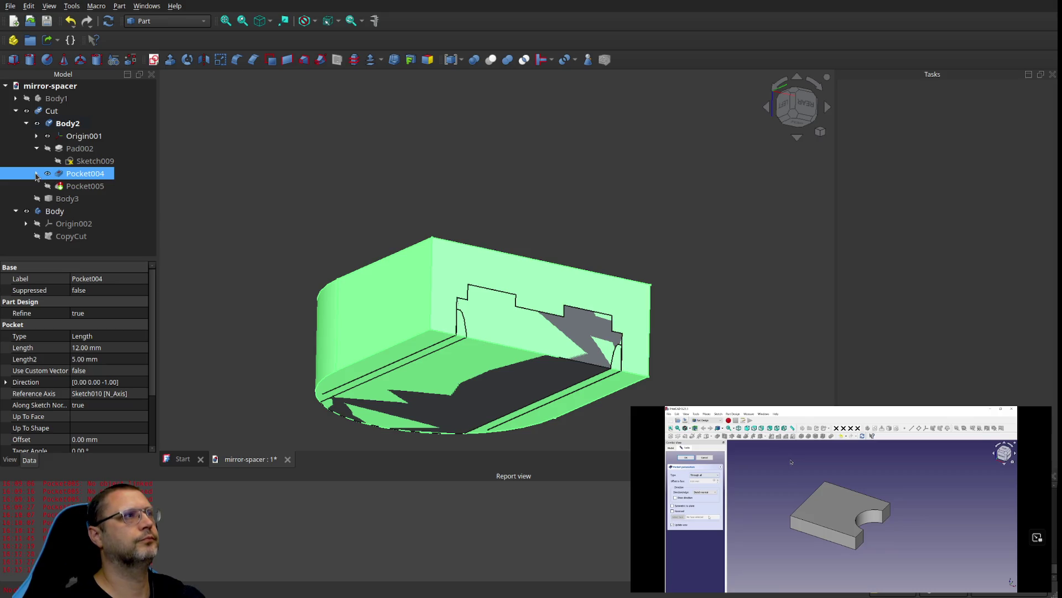
left_click(36, 174)
left_click(60, 189)
left_click(59, 188)
Step: Show Pocket005 and try a longer pocket length, then cancel the edit unchanged
left_click(48, 199)
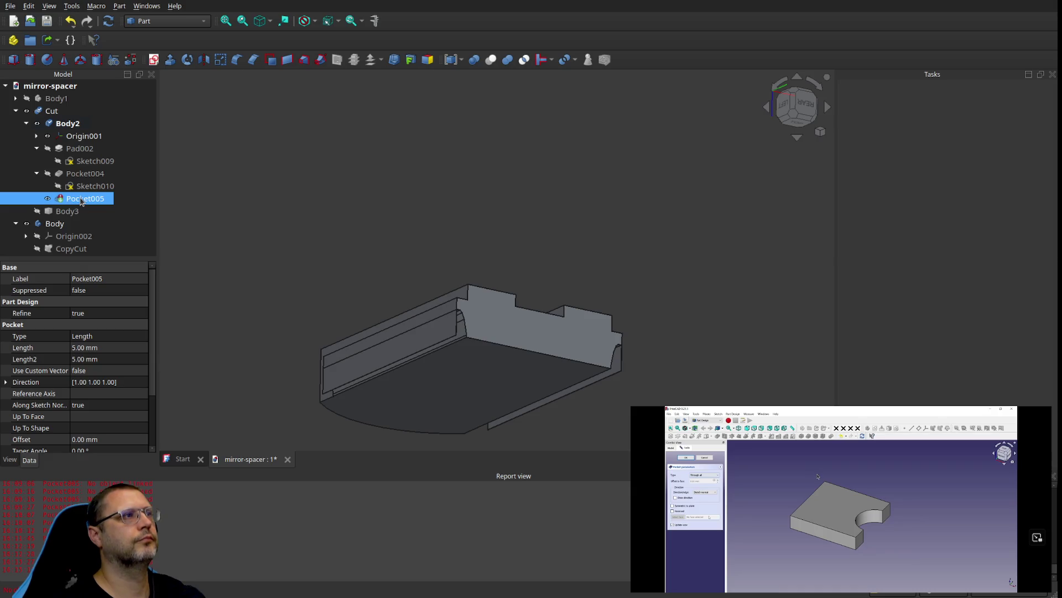
double_click(91, 203)
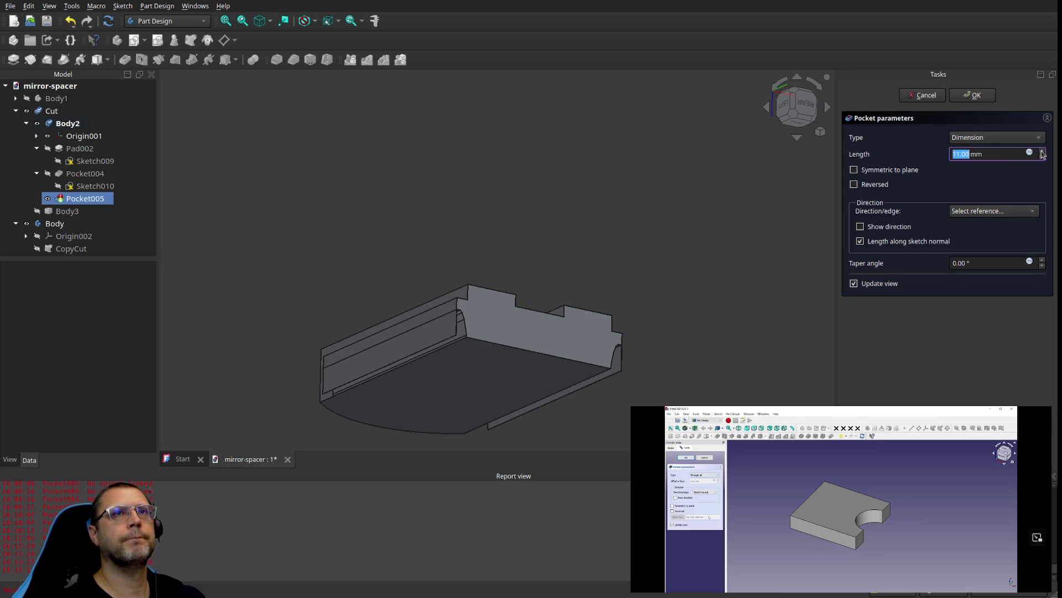
left_click(1042, 153)
left_click(1043, 153)
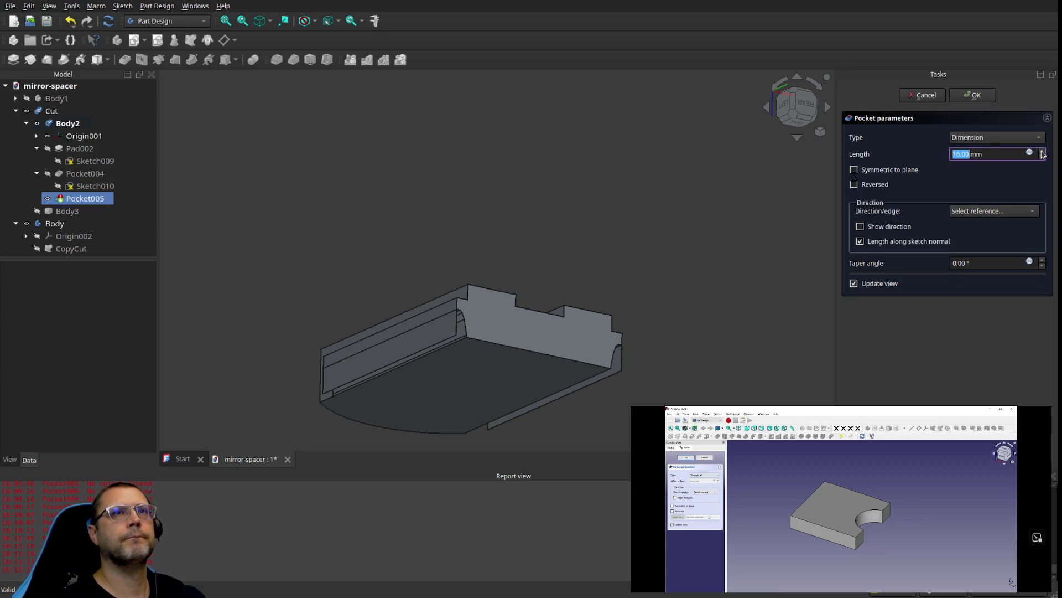
left_click(939, 96)
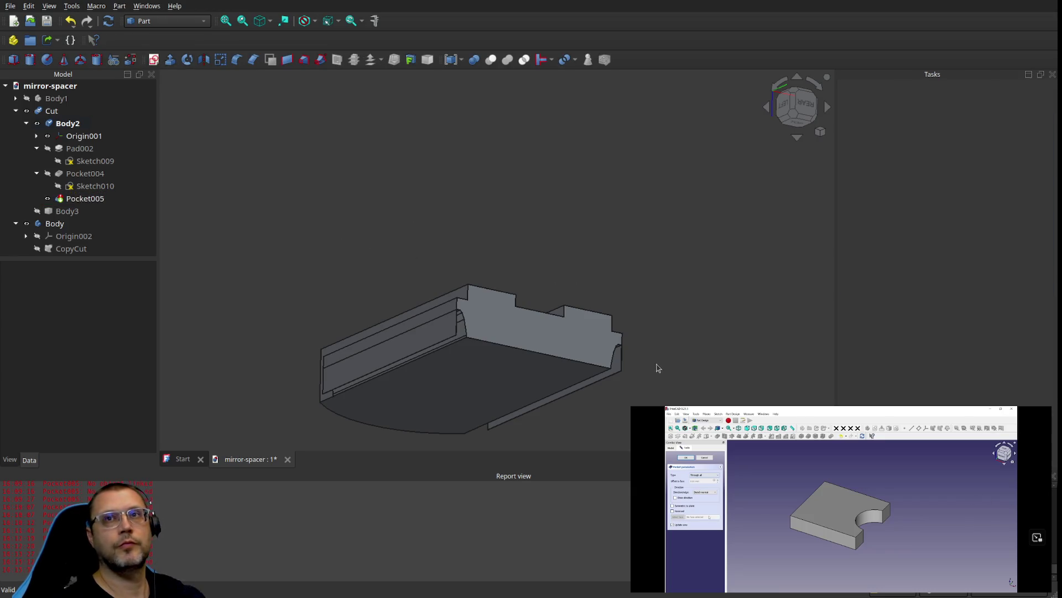
mouse_move(647, 367)
middle_mouse_down()
mouse_move(569, 375)
mouse_move(579, 374)
middle_mouse_up()
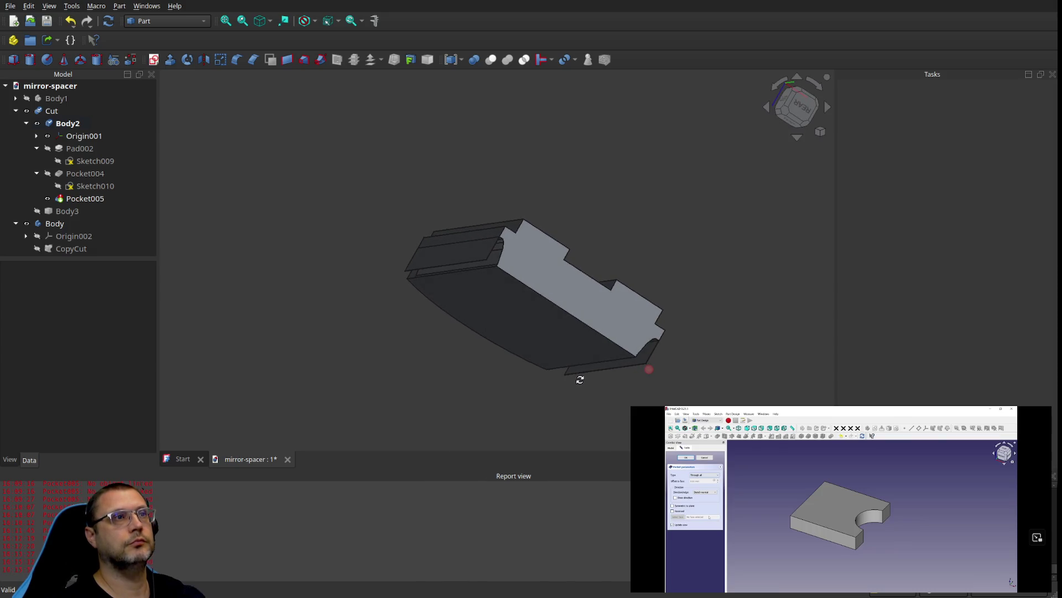
Step: Transform the Cut solid with larger translation and rotation steps, then cancel without moving it
double_click(478, 257)
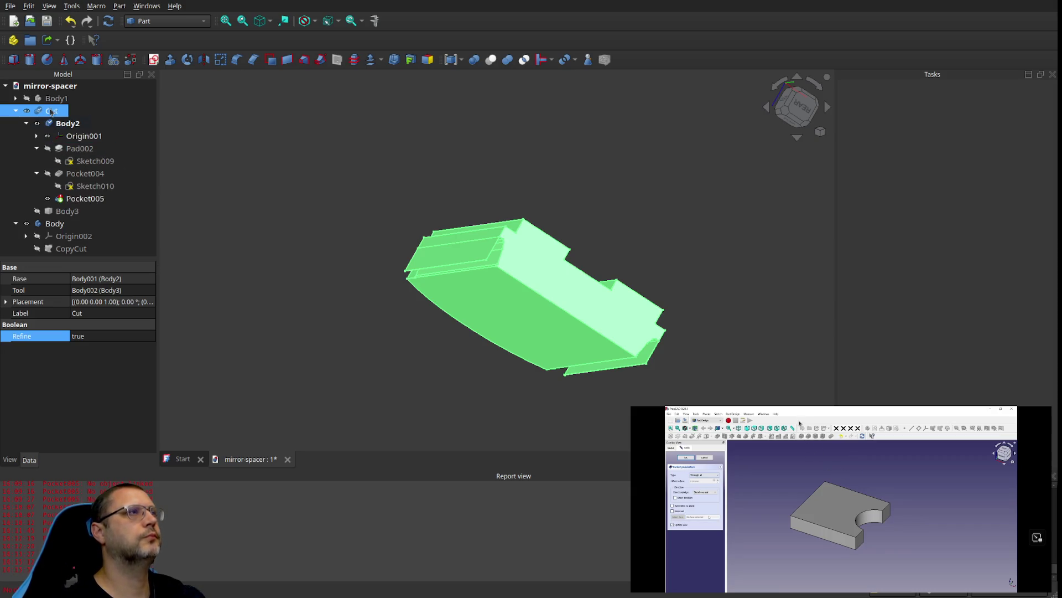
double_click(62, 114)
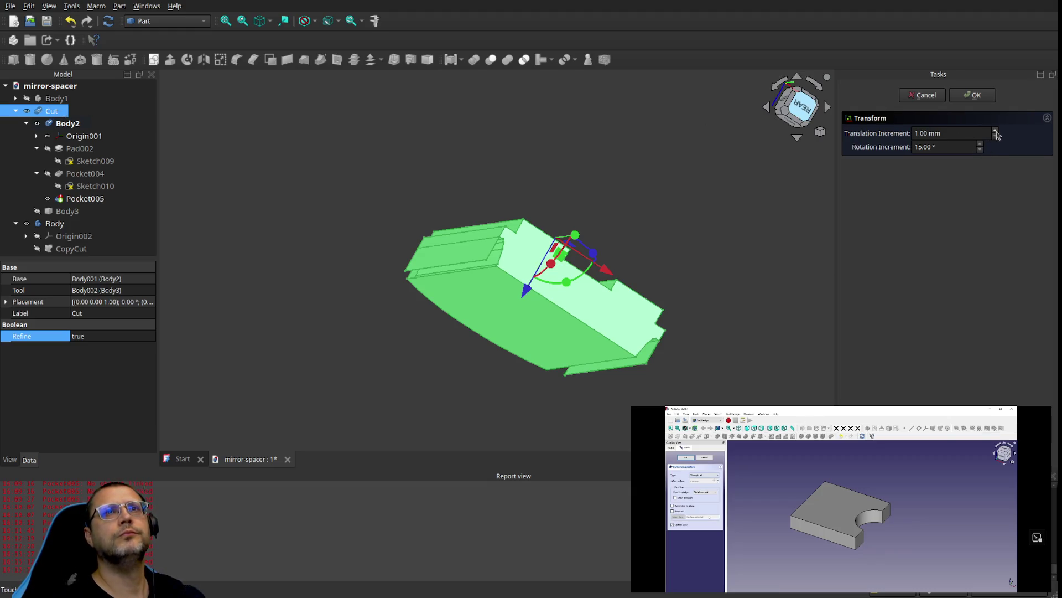
double_click(995, 132)
double_click(996, 132)
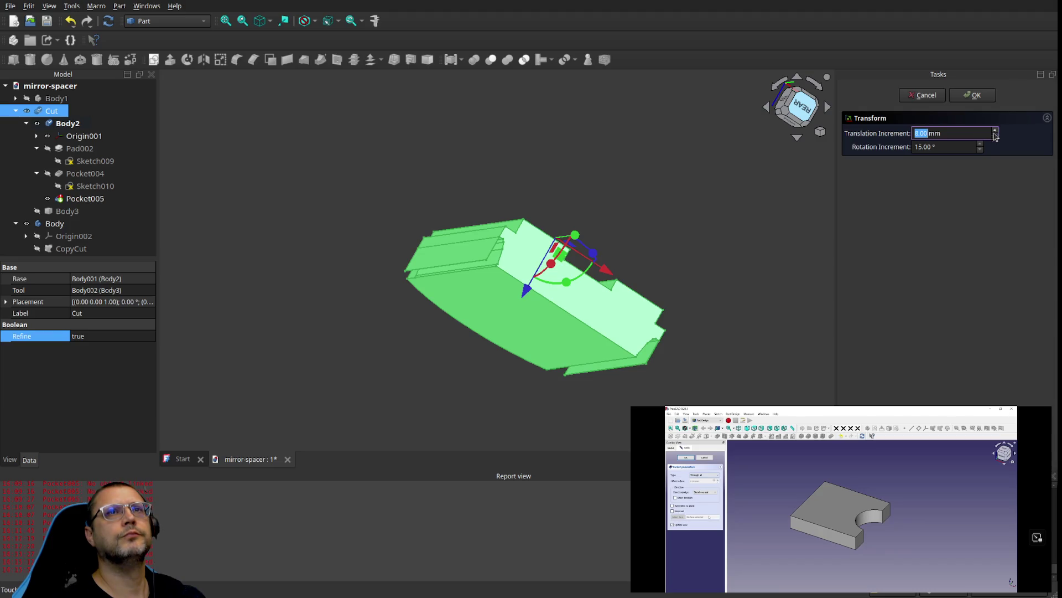
triple_click(980, 143)
left_click(926, 96)
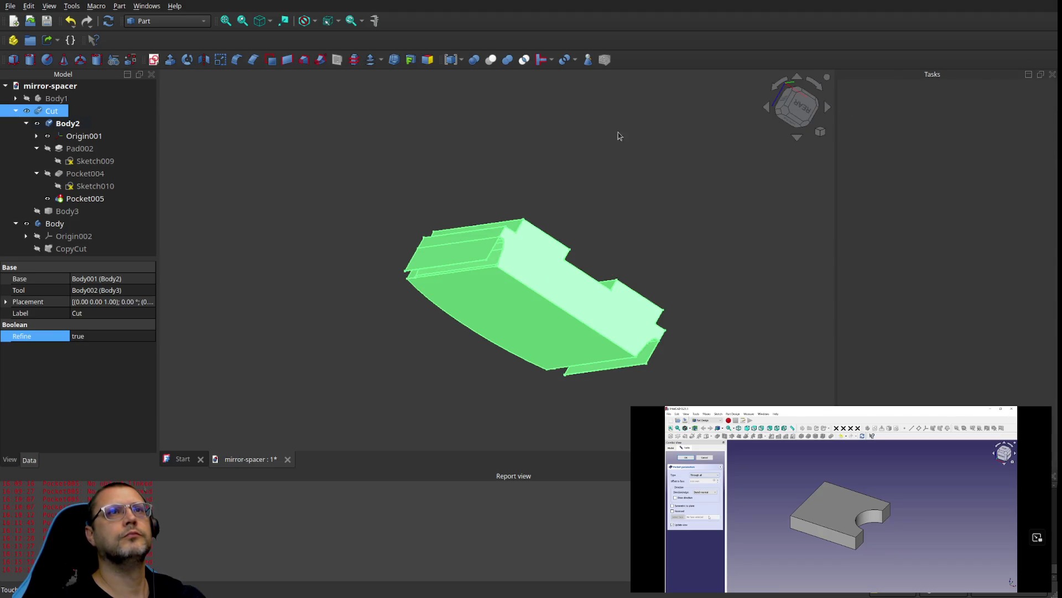
Step: Make Body2 the active body
left_click(84, 136)
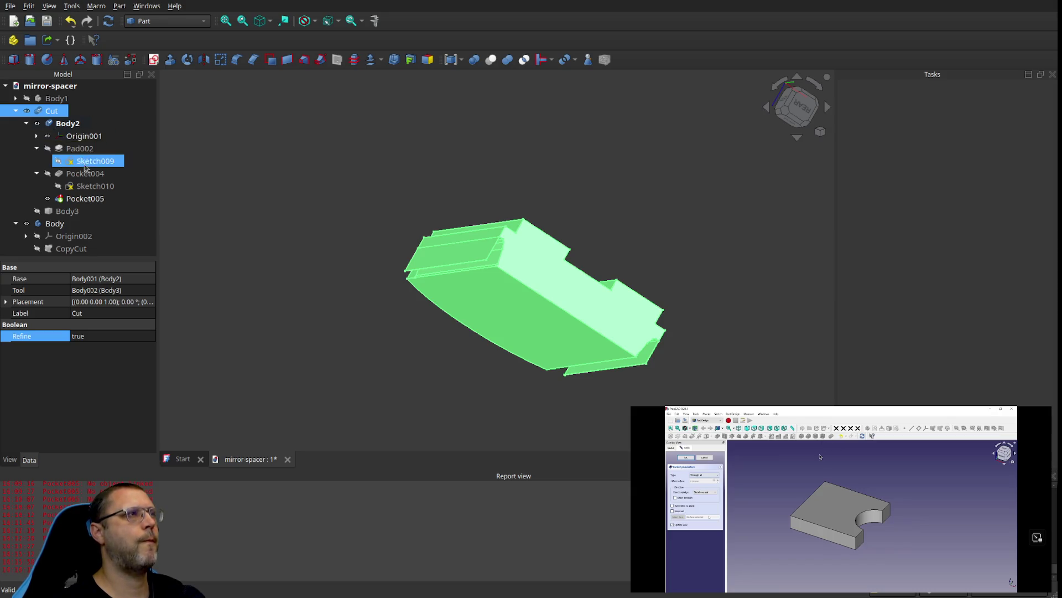
left_click(65, 125)
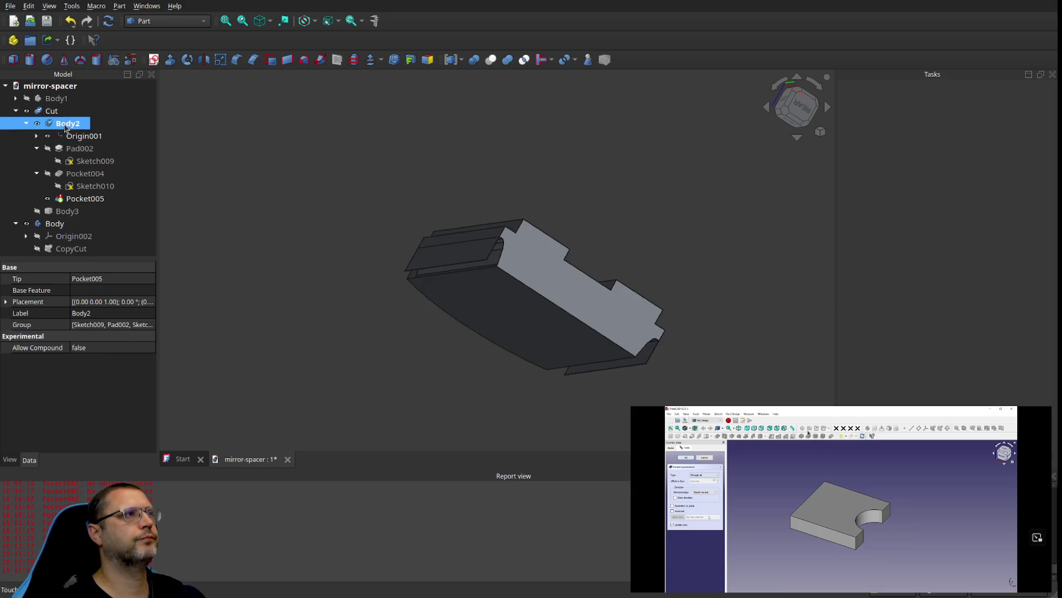
double_click(63, 125)
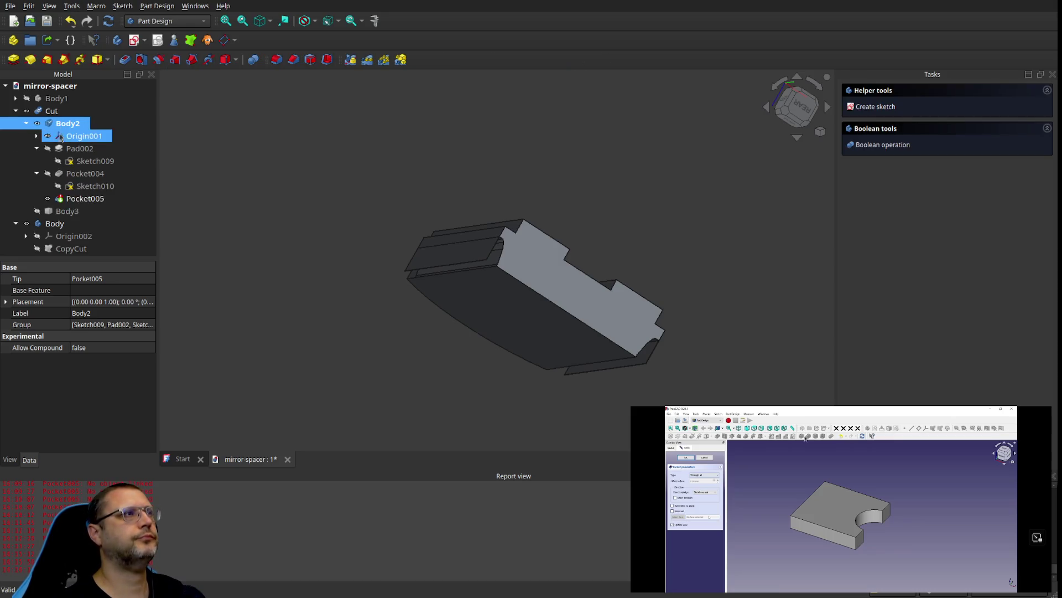
Step: Review the Pocket005, Pocket004 and Sketch010 properties and show the Pocket004 result
left_click(48, 200)
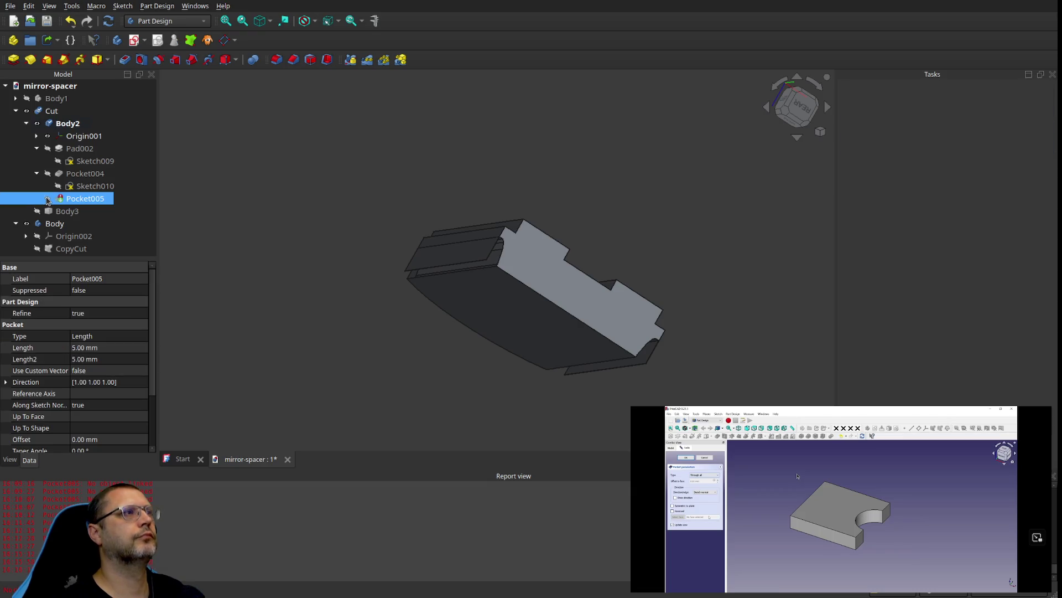
scroll(105, 385, "down", 2)
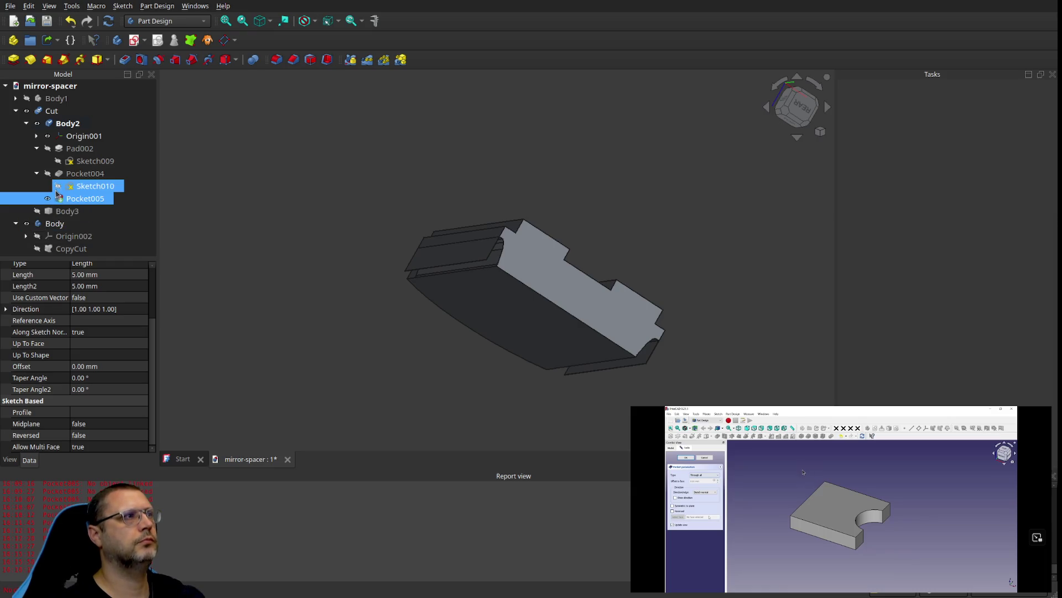
left_click(48, 175)
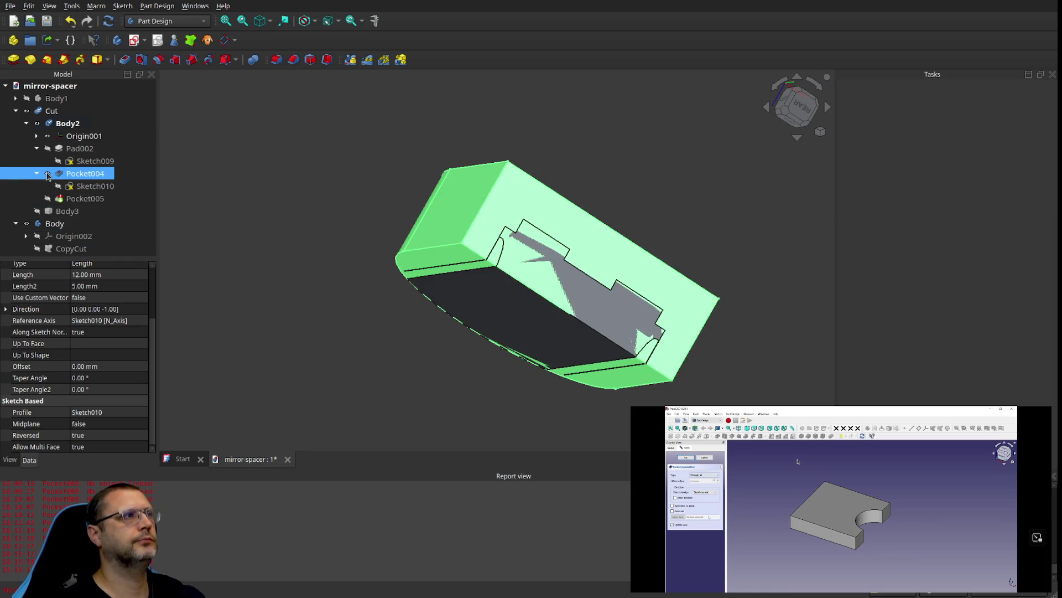
left_click(84, 186)
left_click(86, 179)
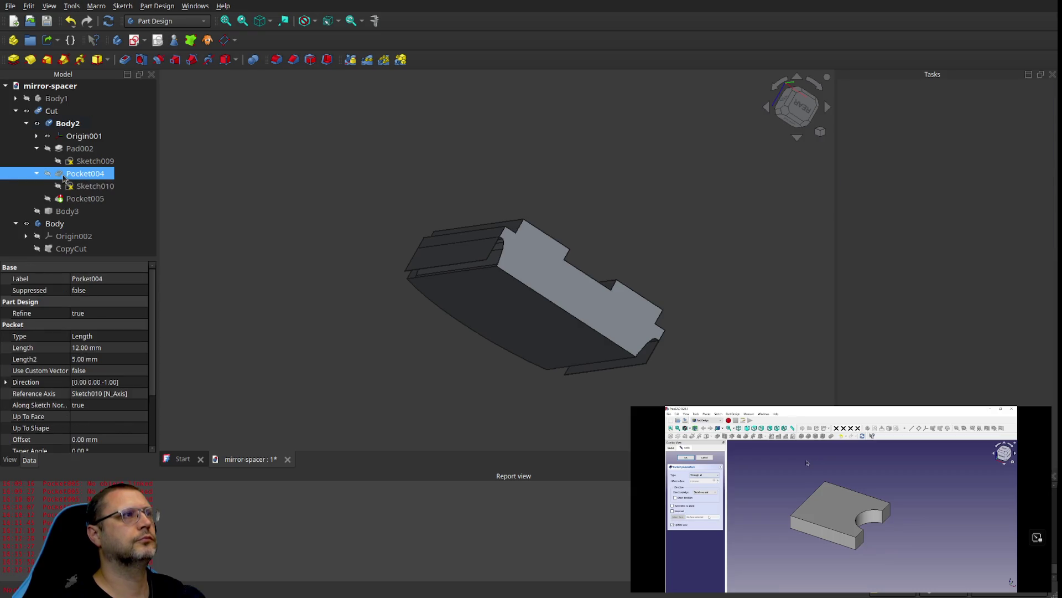
key("space")
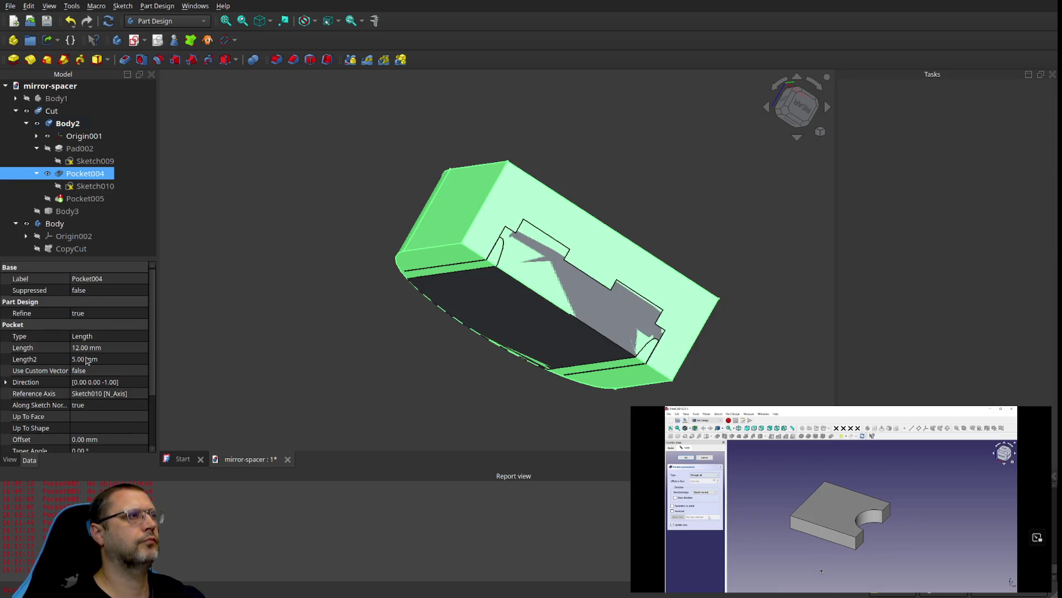
scroll(119, 409, "down", 1)
scroll(118, 408, "down", 1)
scroll(117, 409, "up", 2)
scroll(114, 409, "down", 2)
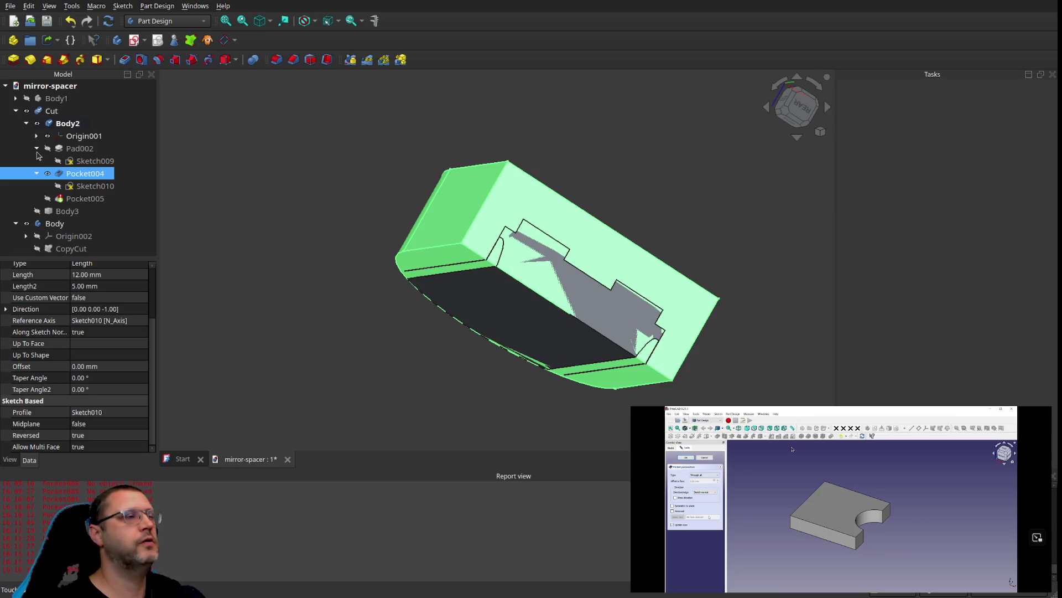
Step: Select Body2 and the Cut solid, then expand the Cut's Placement (0.00° about Z)
left_click(38, 126)
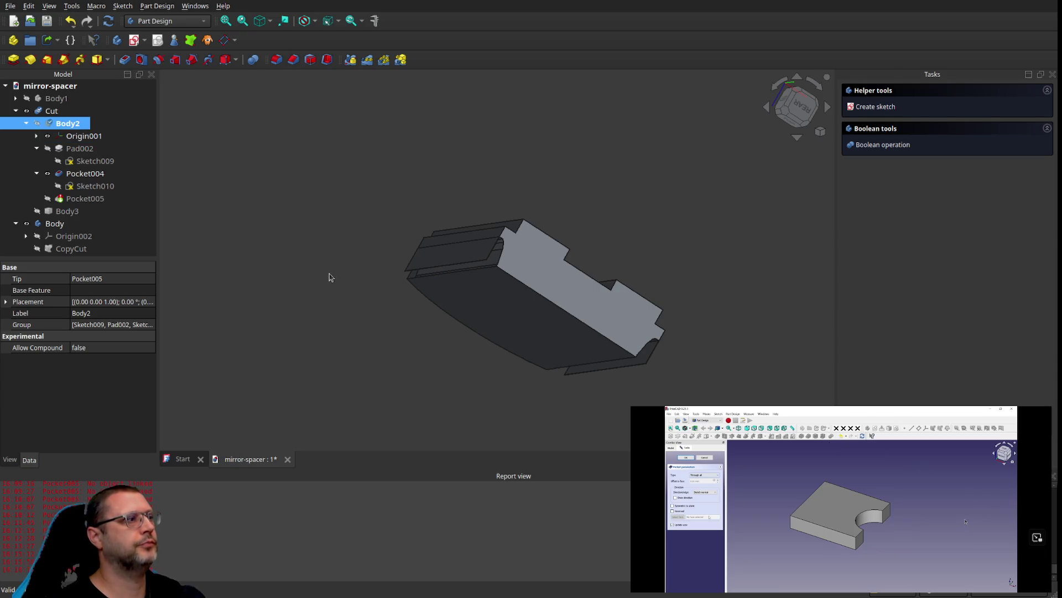
left_click(446, 253)
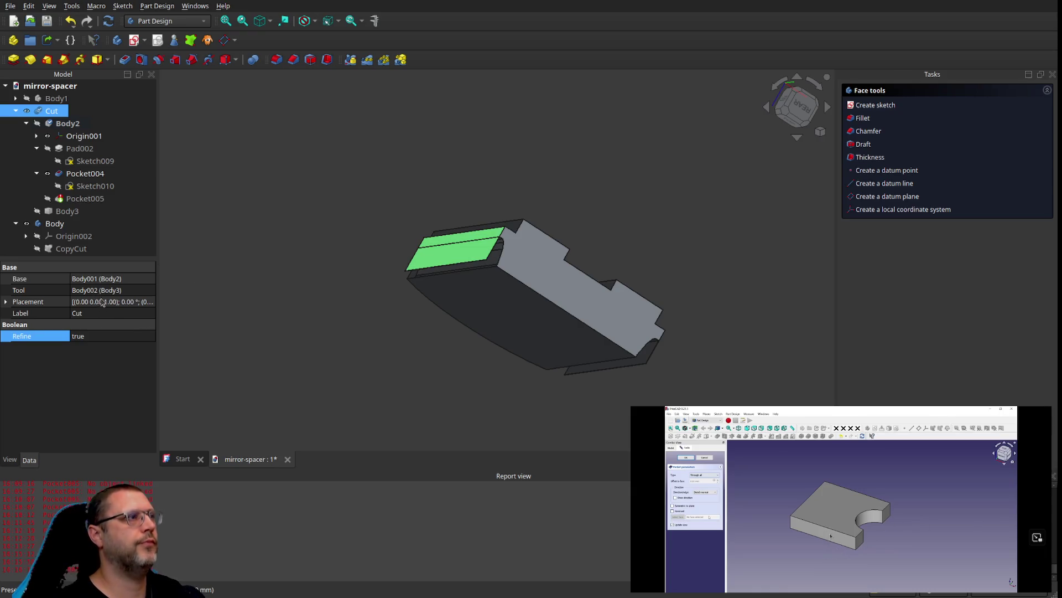
left_click(6, 301)
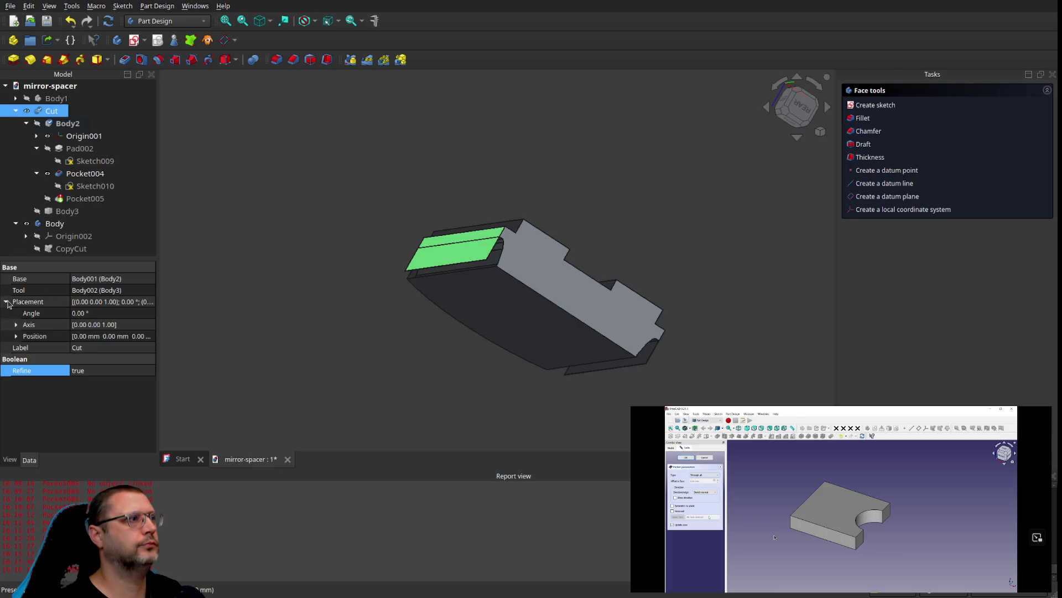
Step: Expand the Cut's placement Axis and Position (0.00 mm) and switch to the Part workbench
left_click(16, 325)
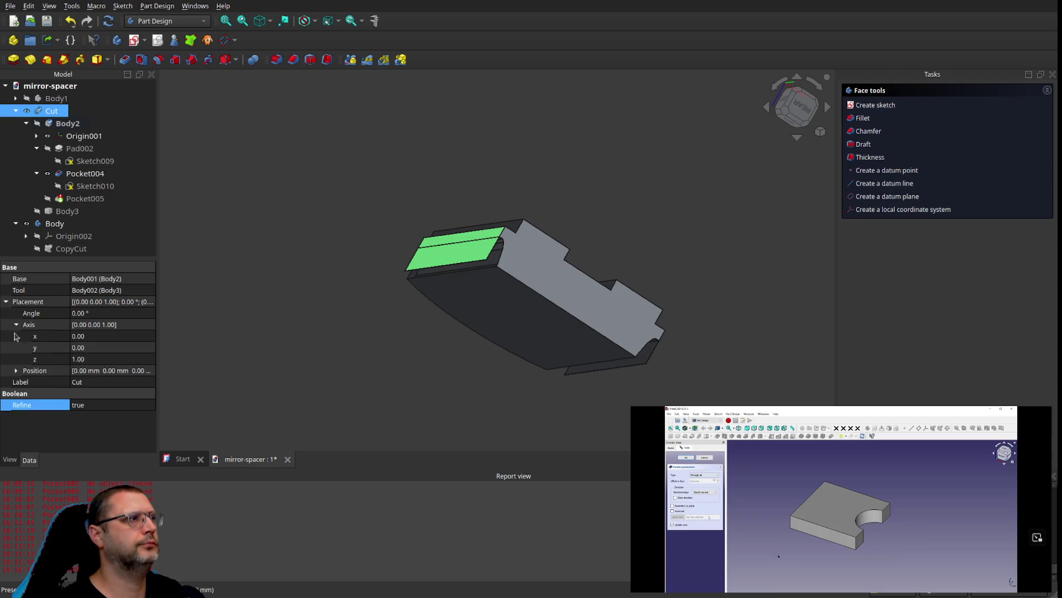
left_click(16, 370)
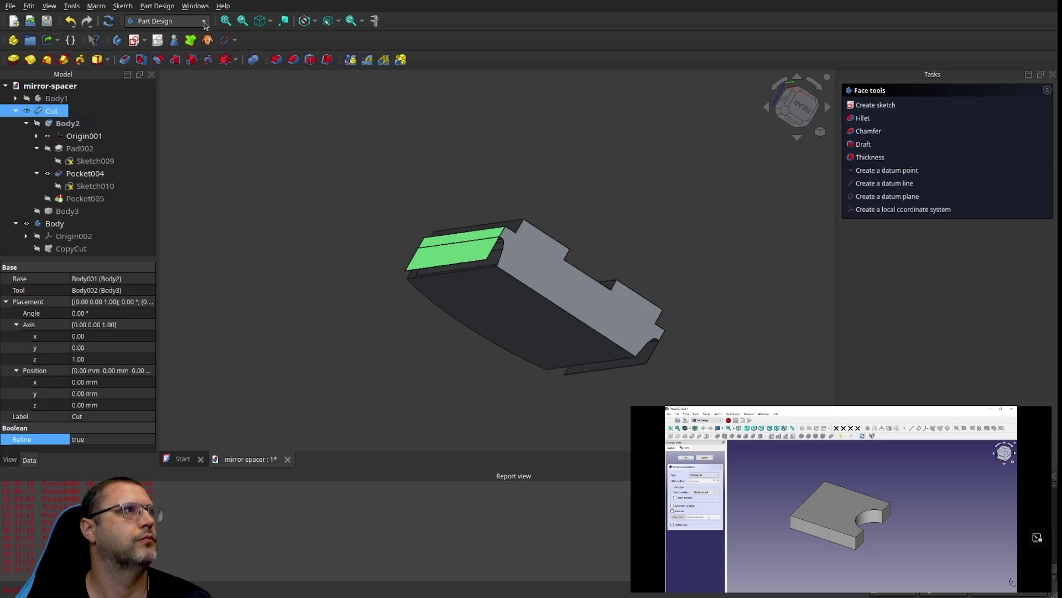
key("ctrl+2")
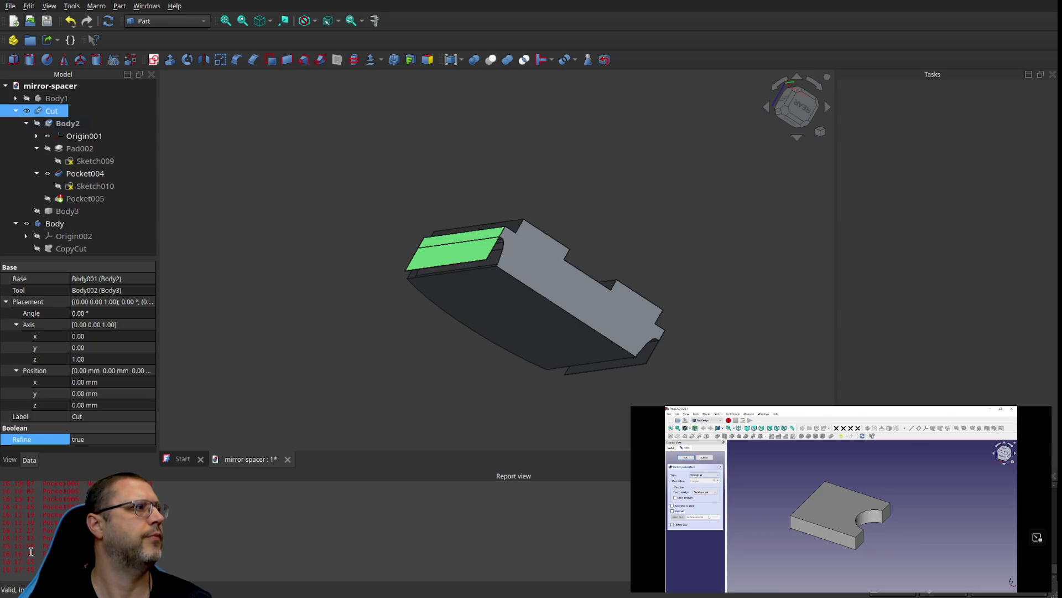
left_click(84, 201)
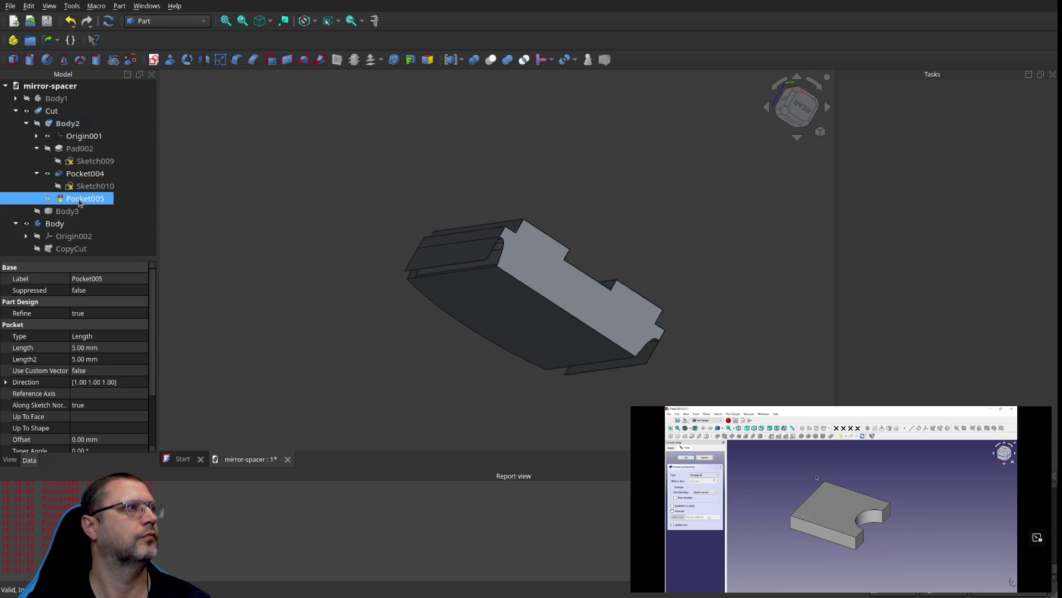
Step: Show Pocket005 and delete it, then check the Cut solid's top face
left_click(49, 199)
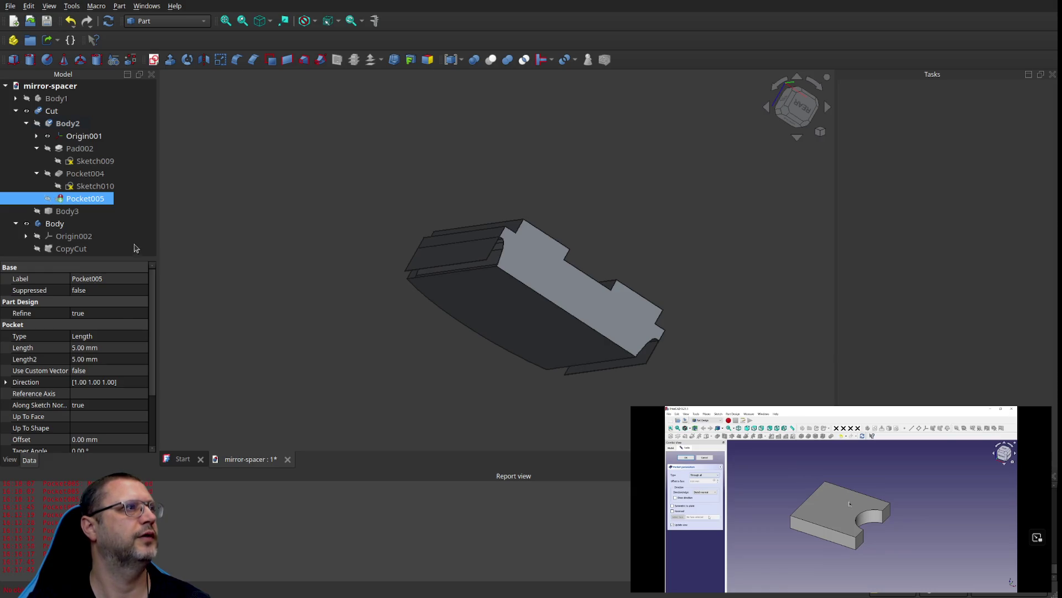
key("Delete")
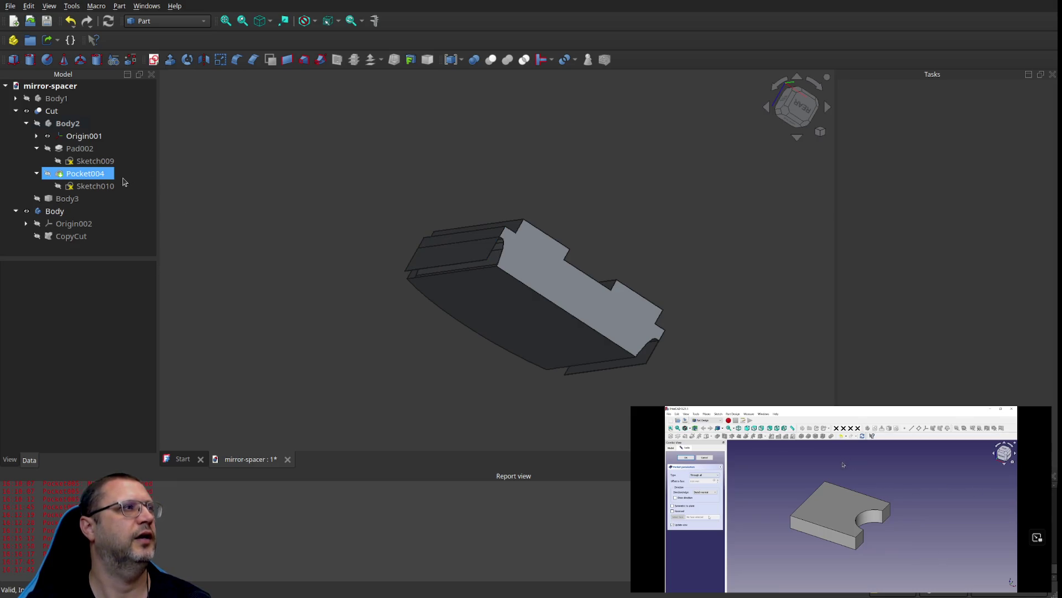
left_click(468, 250)
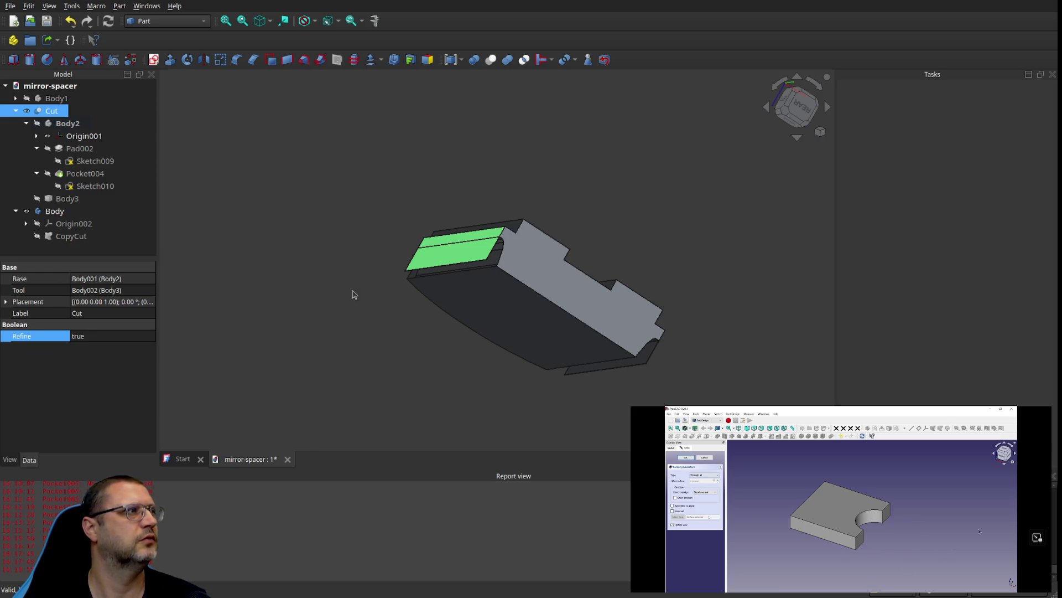
left_click(442, 250)
left_click(453, 254)
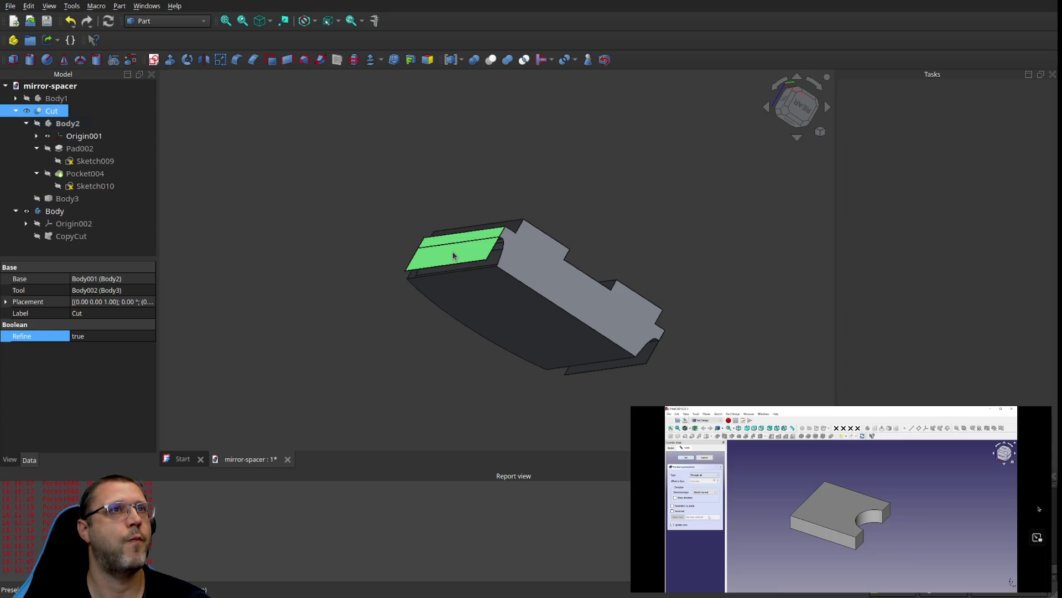
Step: Step through Body2's remaining features, showing Pad002 and Pocket004 and inspecting Sketch009, Sketch010 and Body3
left_click(89, 137)
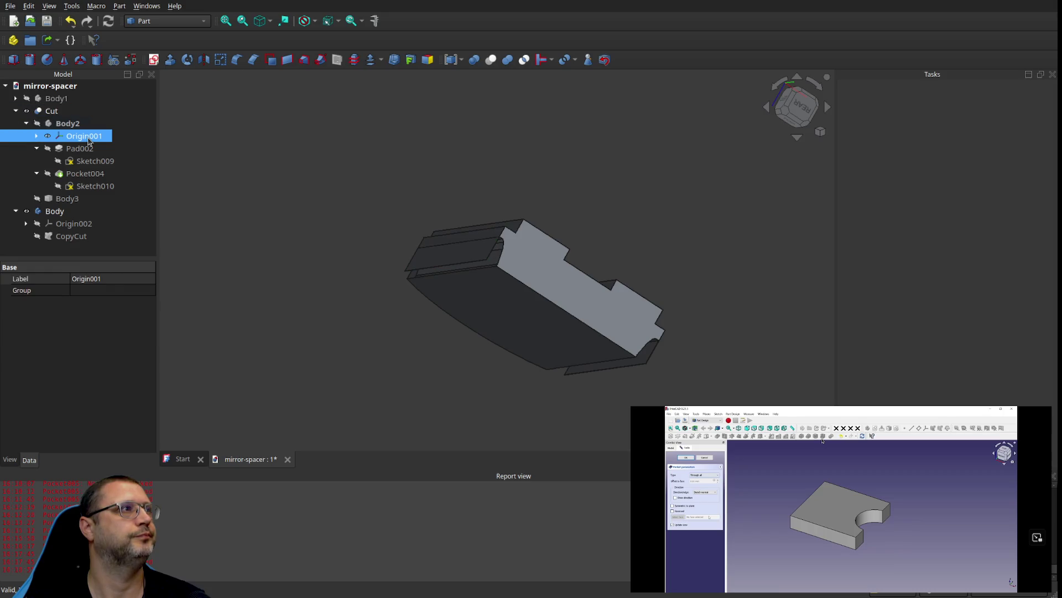
left_click(77, 123)
left_click(84, 136)
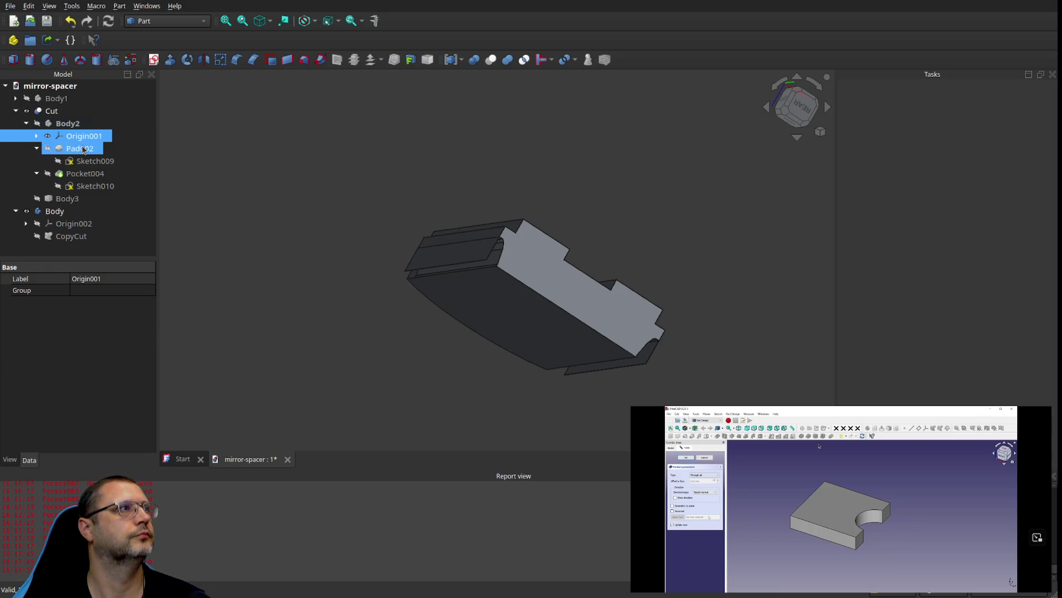
left_click(85, 150)
left_click(49, 149)
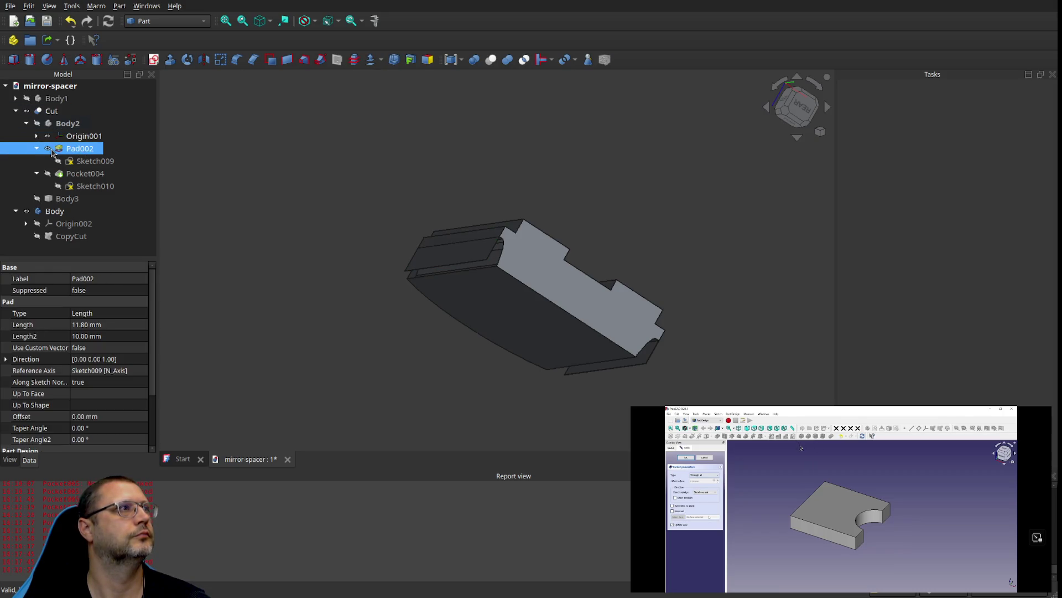
left_click(55, 160)
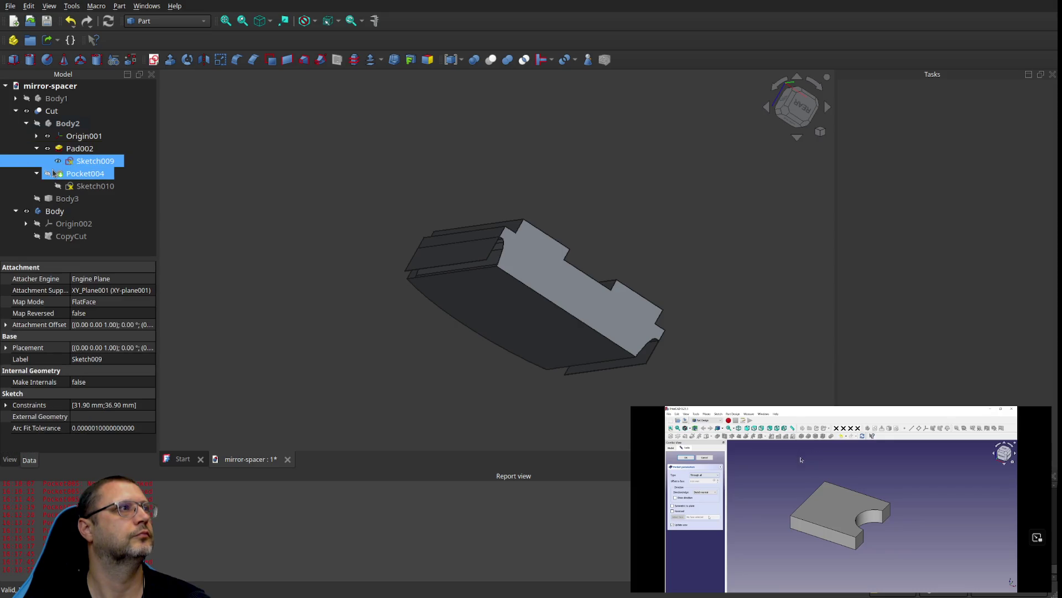
left_click(53, 173)
left_click(62, 188)
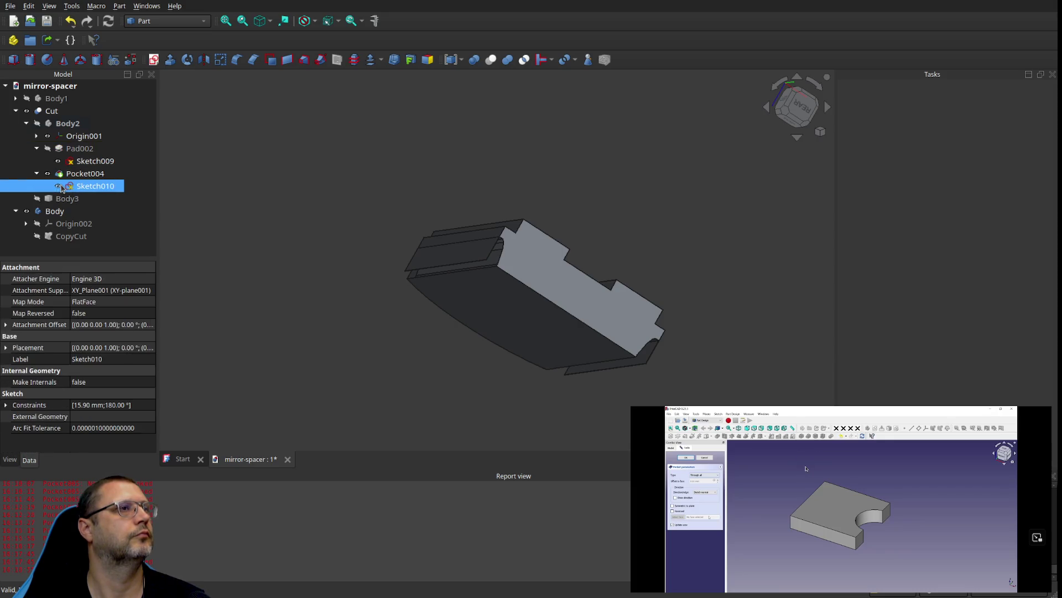
left_click(39, 201)
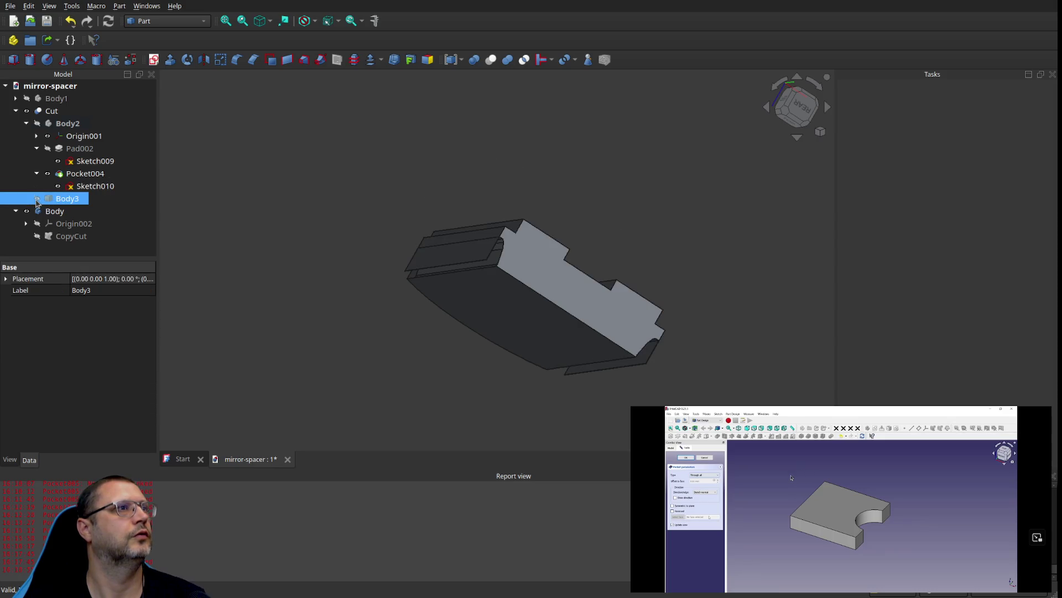
left_click(78, 189)
left_click(77, 200)
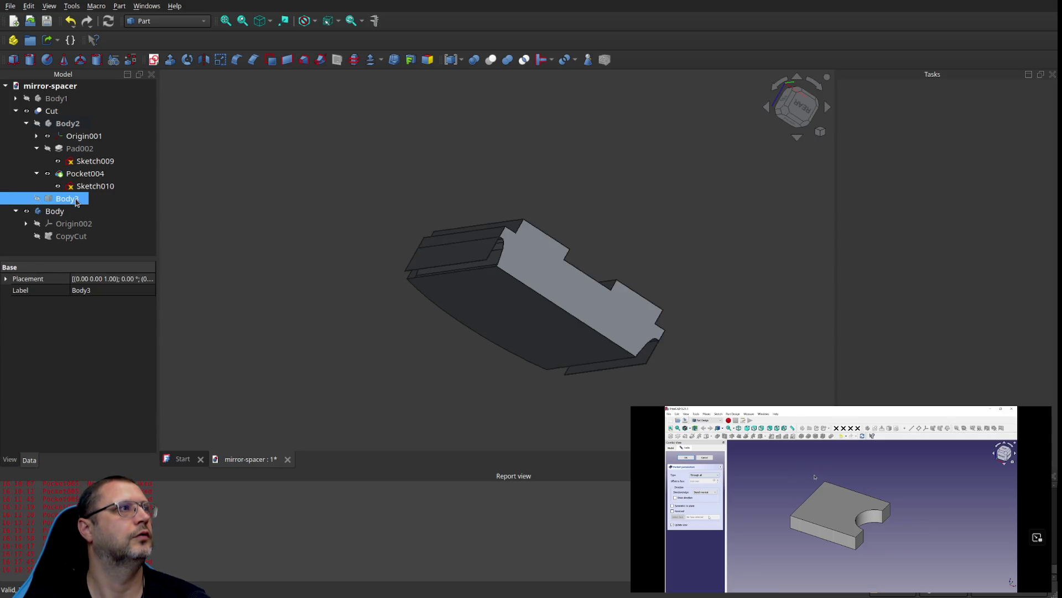
left_click(82, 191)
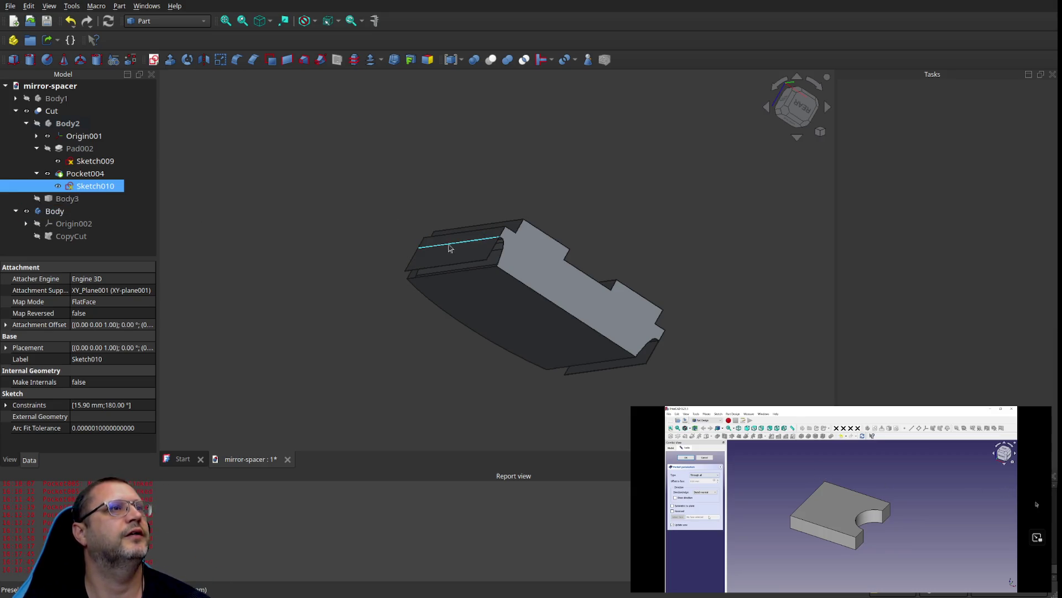
Step: Toggle Body2 and Body3 visibility on and off, leaving both hidden
left_click(468, 257)
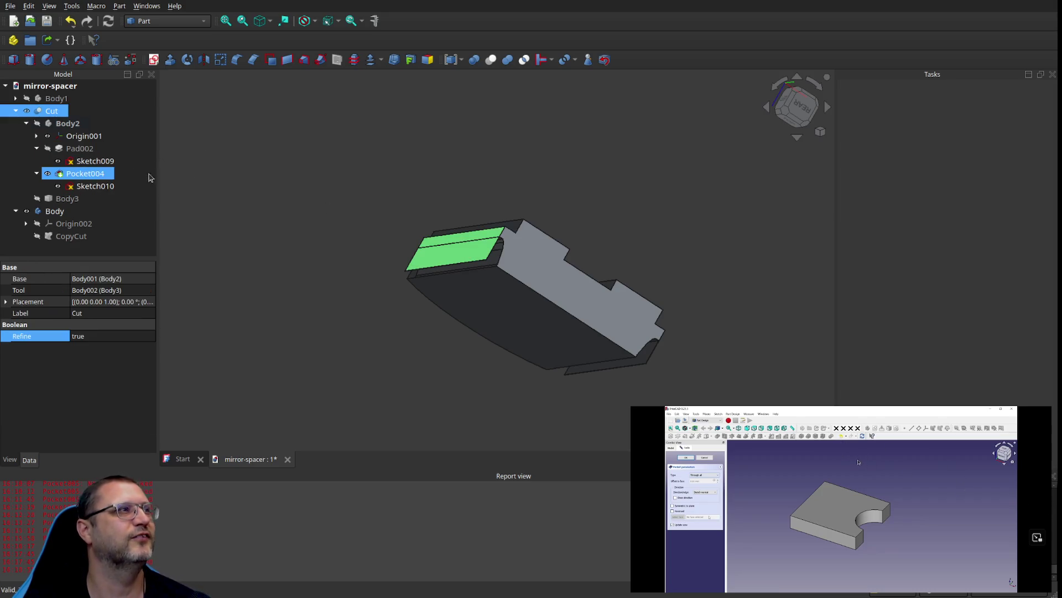
left_click(48, 149)
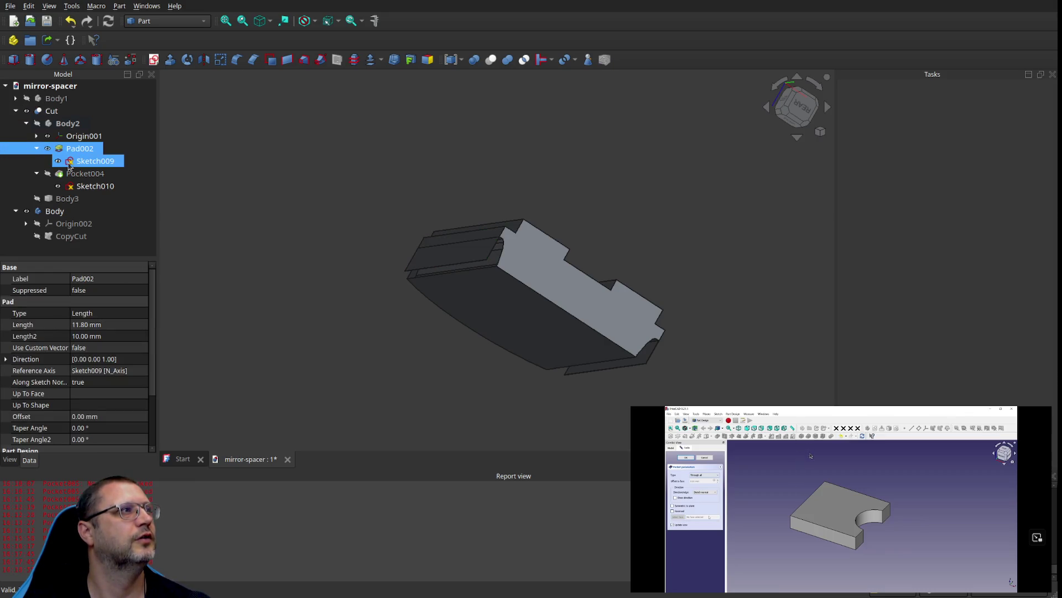
left_click(38, 124)
left_click(37, 124)
left_click(37, 124)
left_click(37, 124)
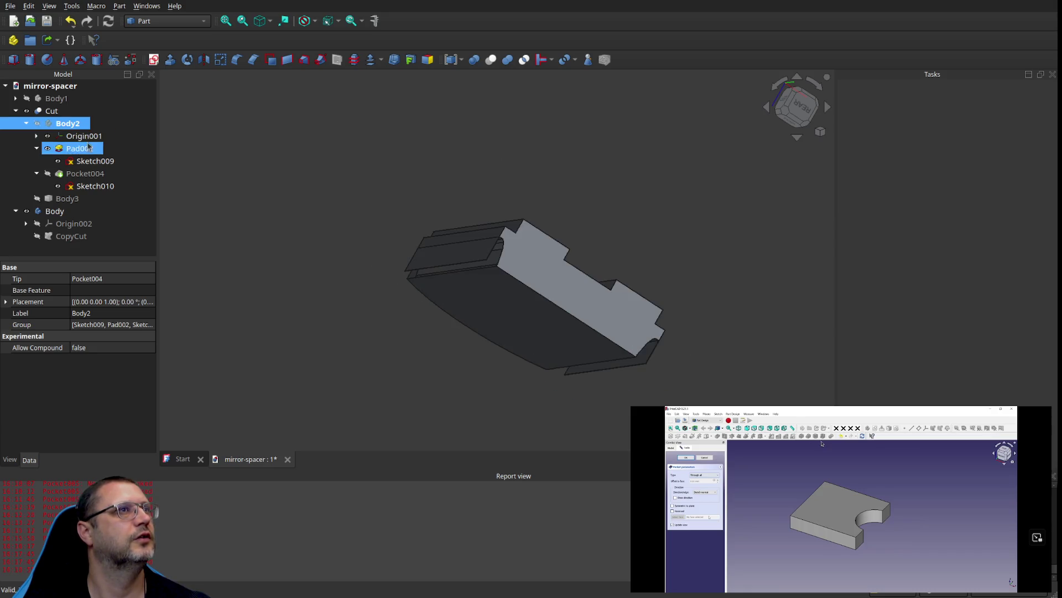
left_click(38, 199)
left_click(37, 199)
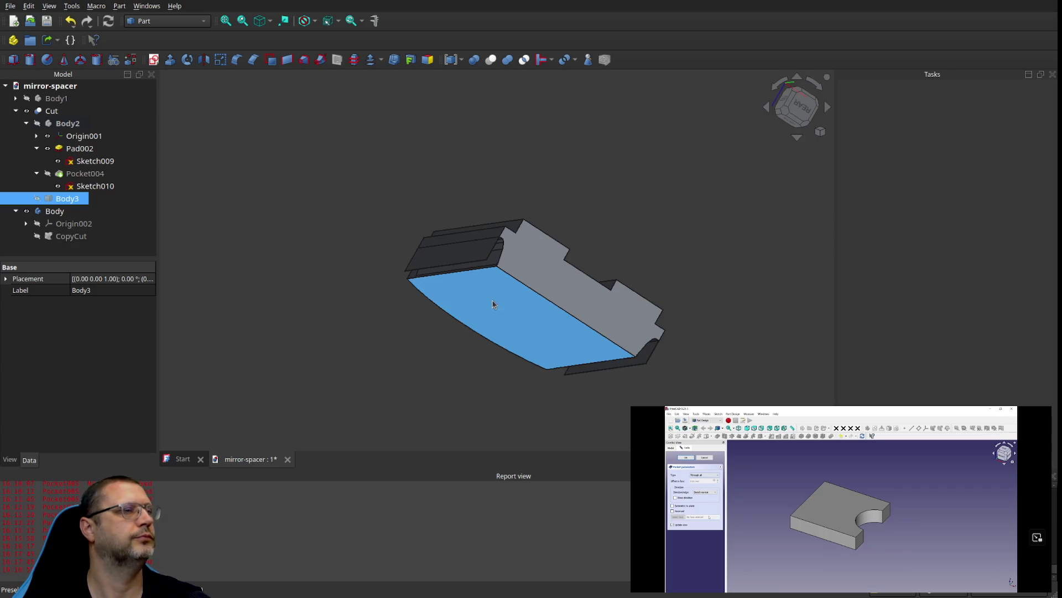
Step: Orbit the Cut solid and alternate selecting its top face, side faces and whole body
mouse_move(575, 196)
left_mouse_down()
mouse_move(596, 212)
mouse_move(601, 238)
mouse_move(478, 184)
mouse_move(431, 190)
mouse_move(553, 238)
mouse_move(647, 204)
mouse_move(649, 227)
mouse_move(669, 209)
mouse_move(666, 223)
left_mouse_up()
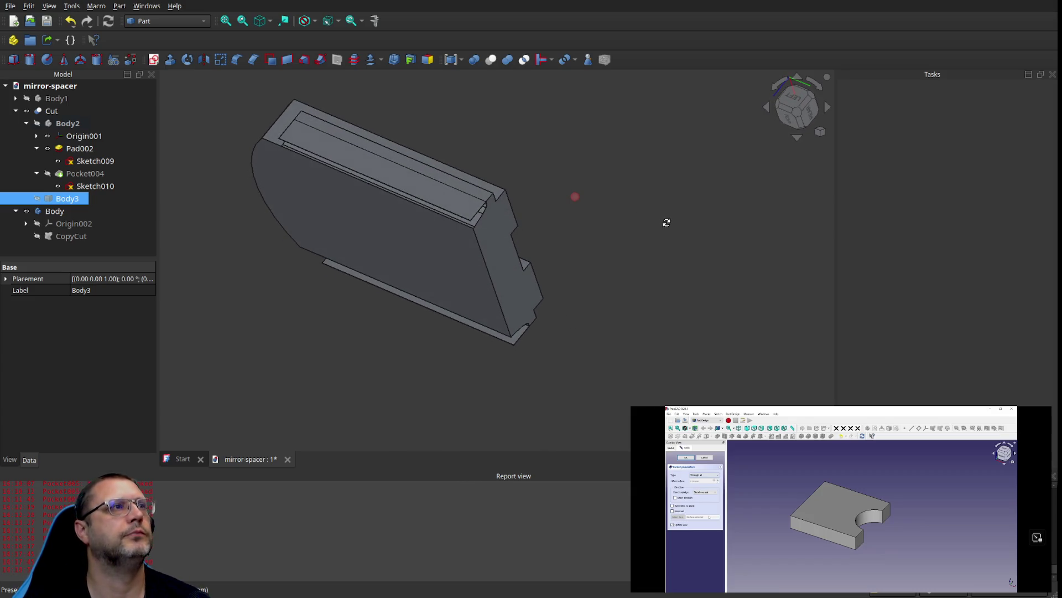
left_click(374, 172)
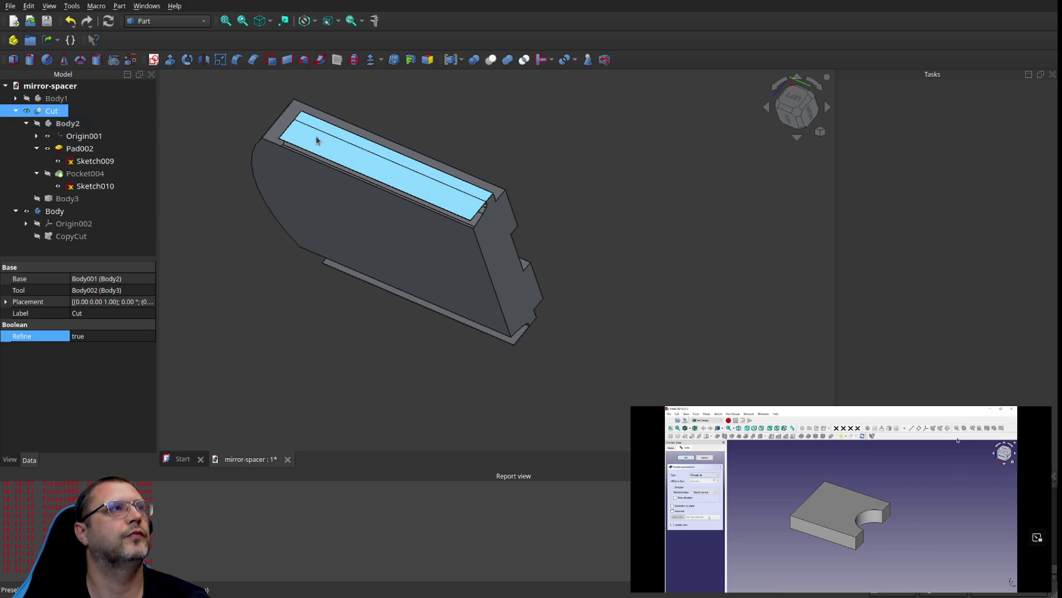
left_click(334, 151)
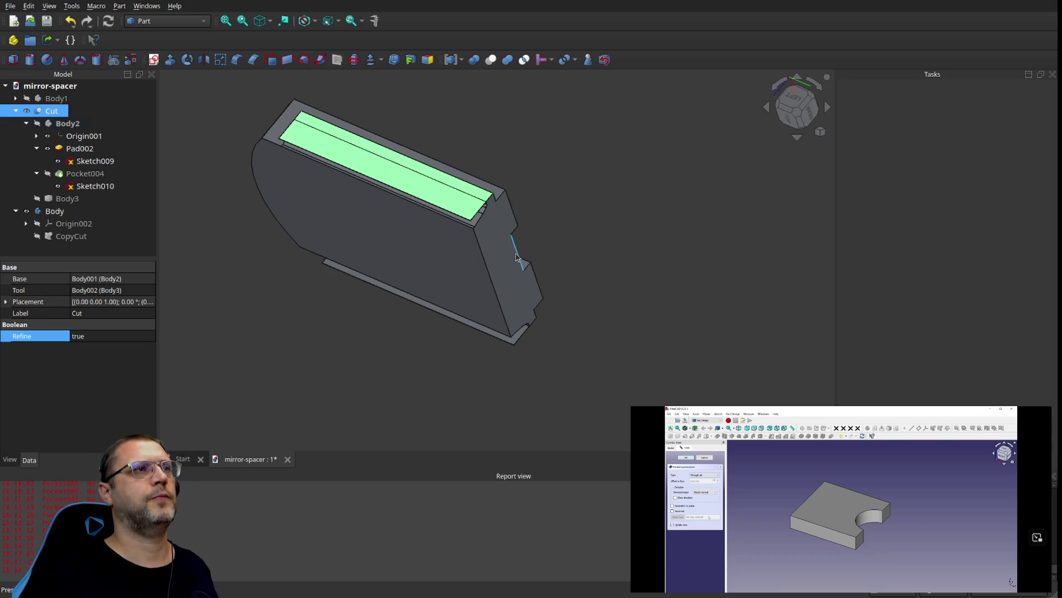
left_click(494, 217)
left_click(493, 208)
left_click(497, 199)
left_click(498, 197)
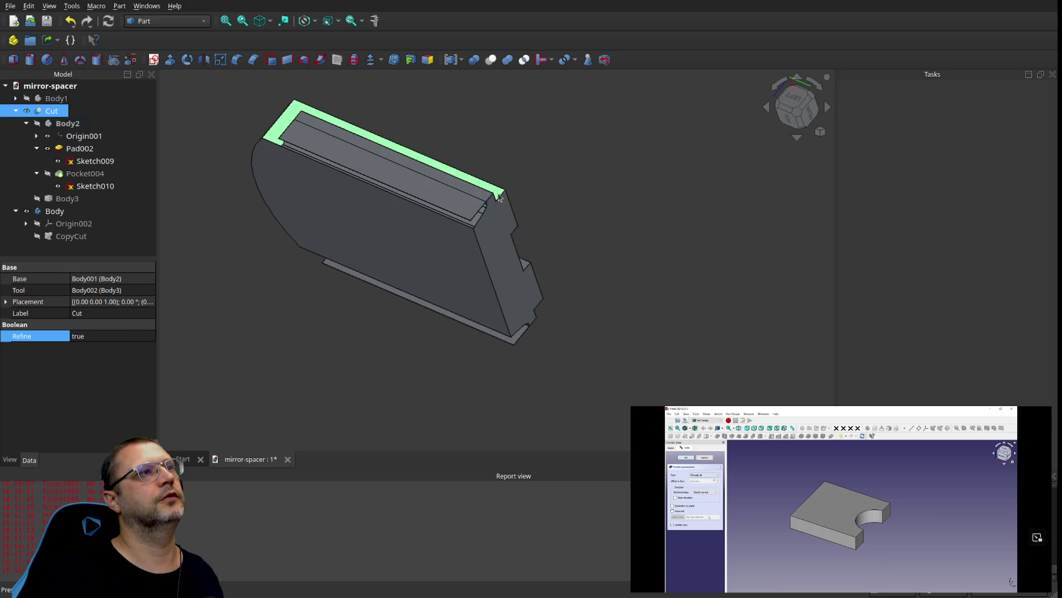
left_click(498, 197)
left_click(498, 197)
left_click(497, 197)
left_click(498, 197)
Step: Orbit to the underside and left rear, selecting the small end face and top face
mouse_move(623, 229)
middle_mouse_down()
mouse_move(460, 190)
mouse_move(453, 203)
mouse_move(486, 203)
middle_mouse_up()
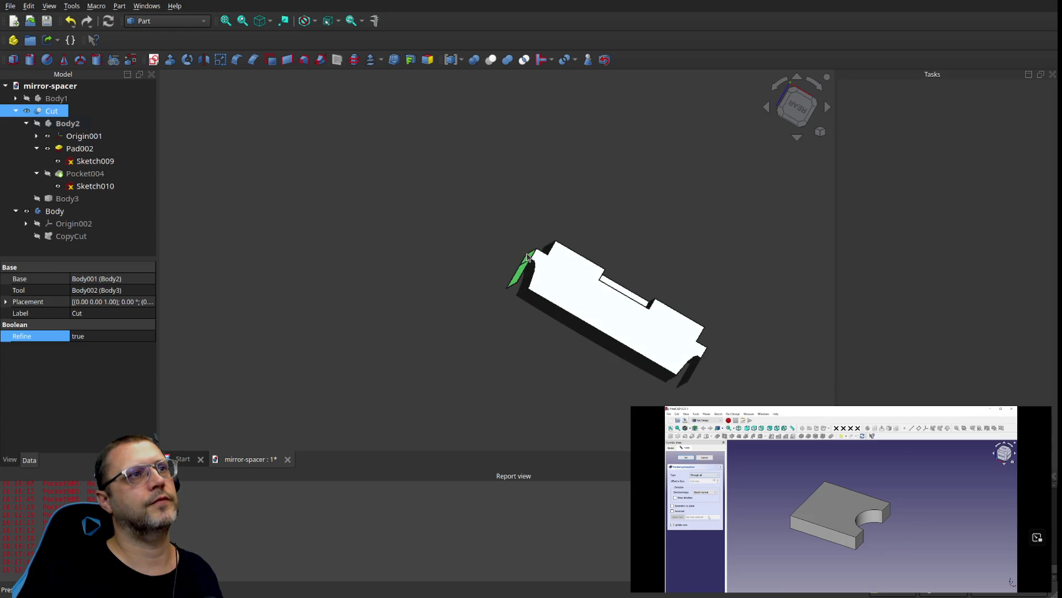
left_click(529, 256)
left_click(530, 257)
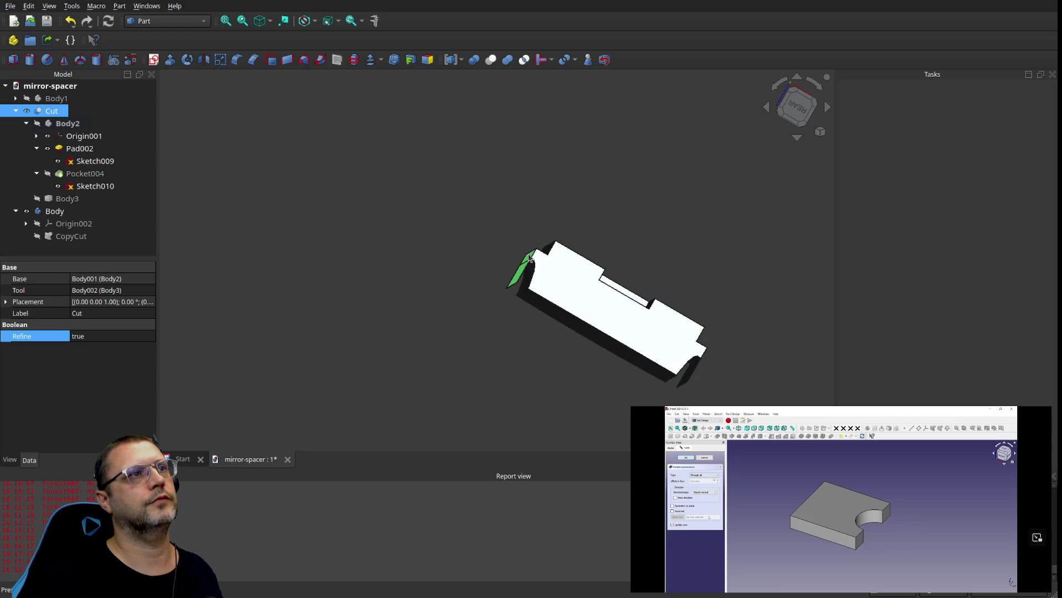
mouse_move(480, 259)
middle_mouse_down()
mouse_move(569, 270)
mouse_move(382, 287)
mouse_move(429, 338)
middle_mouse_up()
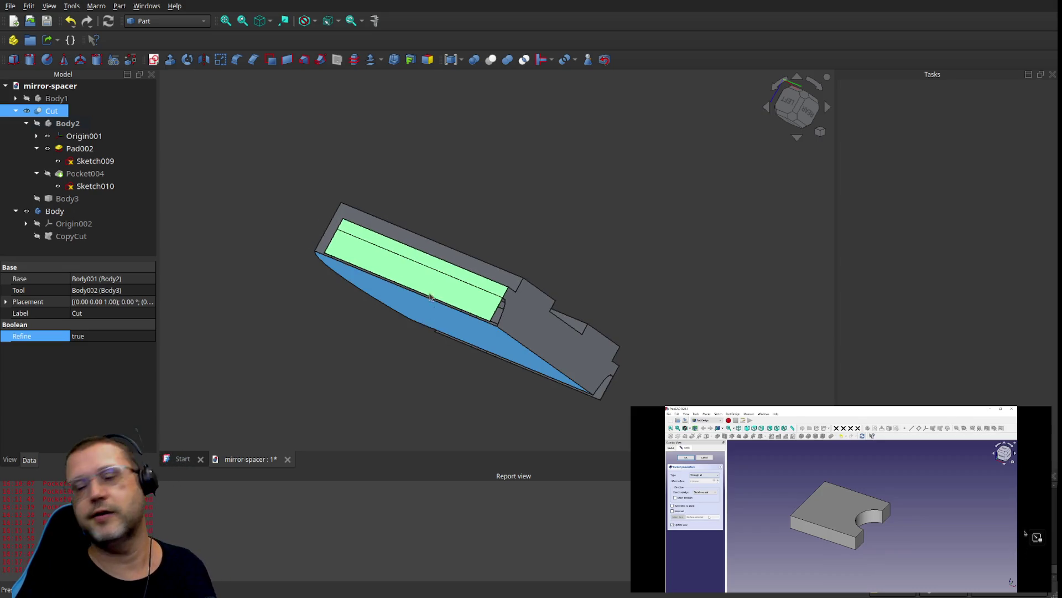
left_click(457, 276)
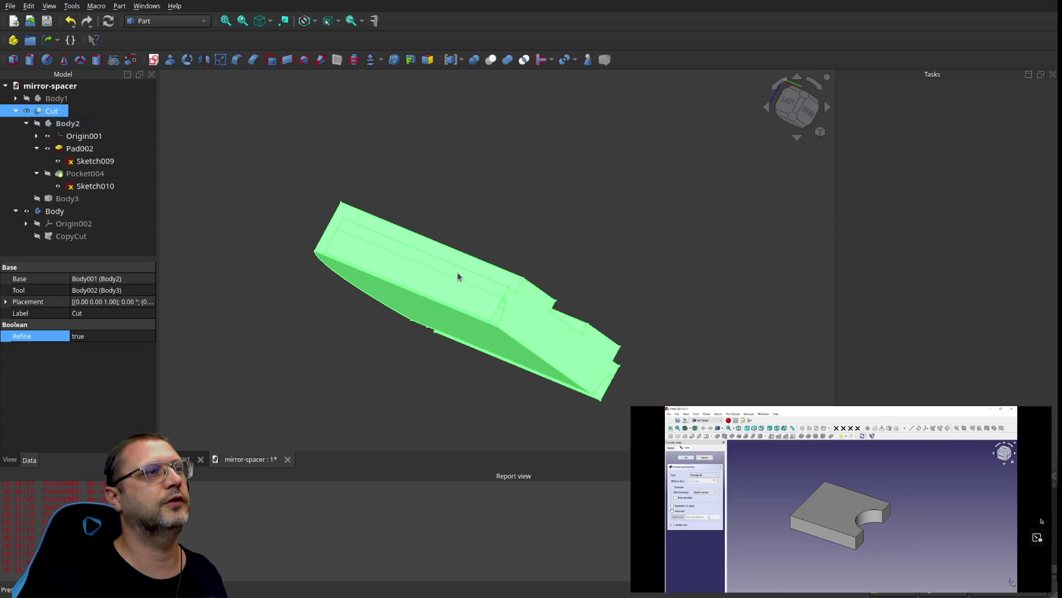
left_click(457, 277)
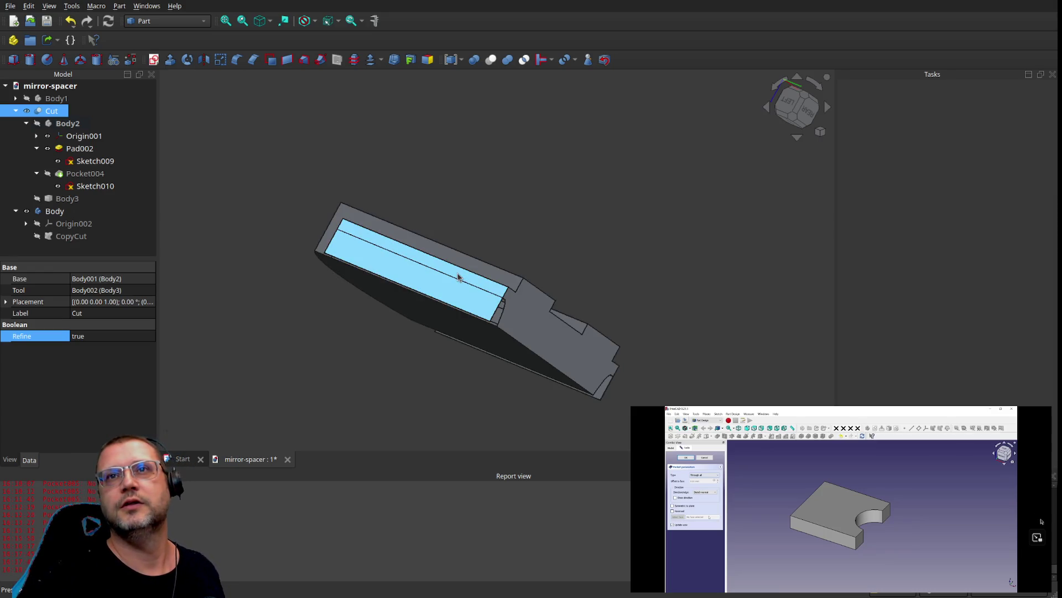
scroll(440, 270, "up", 3)
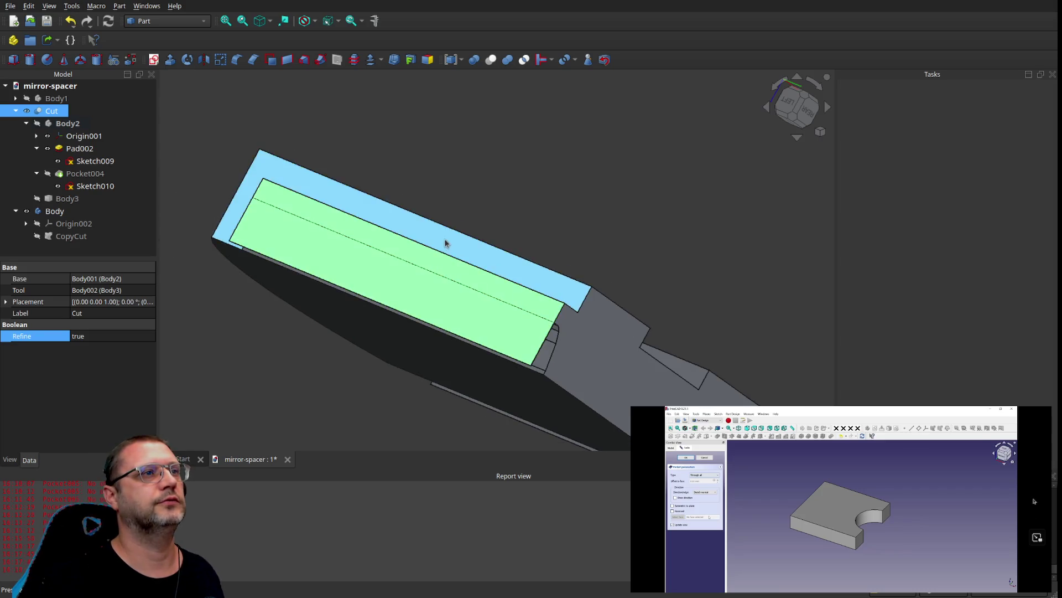
left_click(497, 330)
left_click(491, 328)
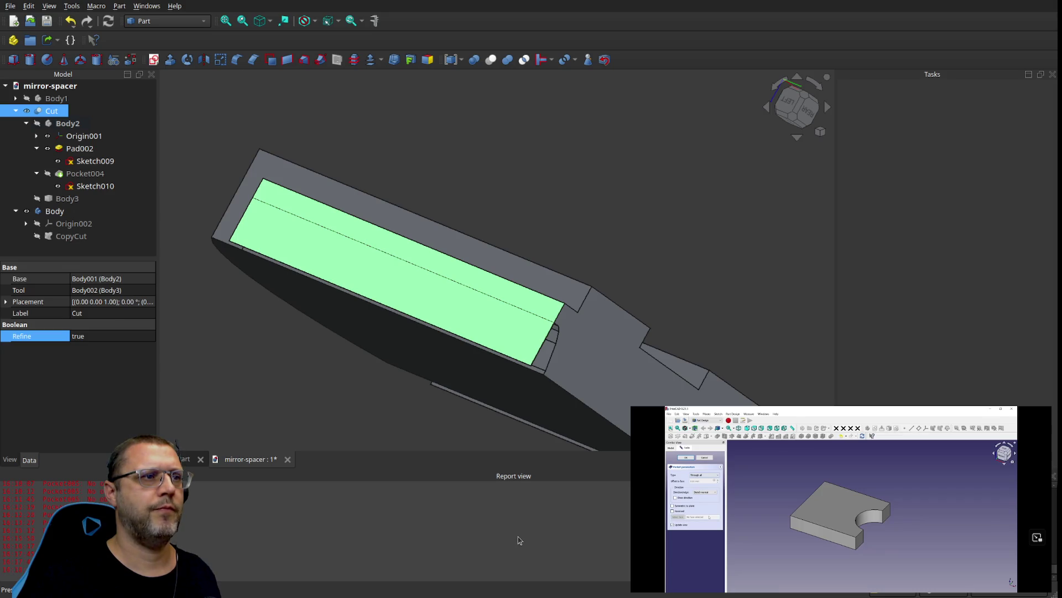
Step: Abandon an accidental Cut transform, undo to restore Pocket005, and make Pocket005 visible
key("ctrl+t")
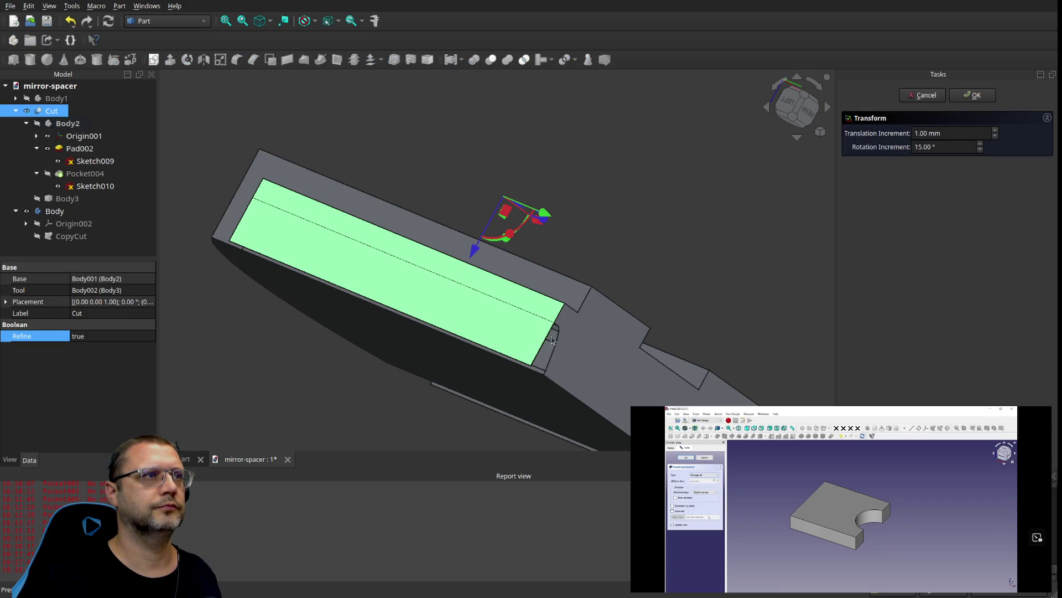
scroll(594, 275, "down", 2)
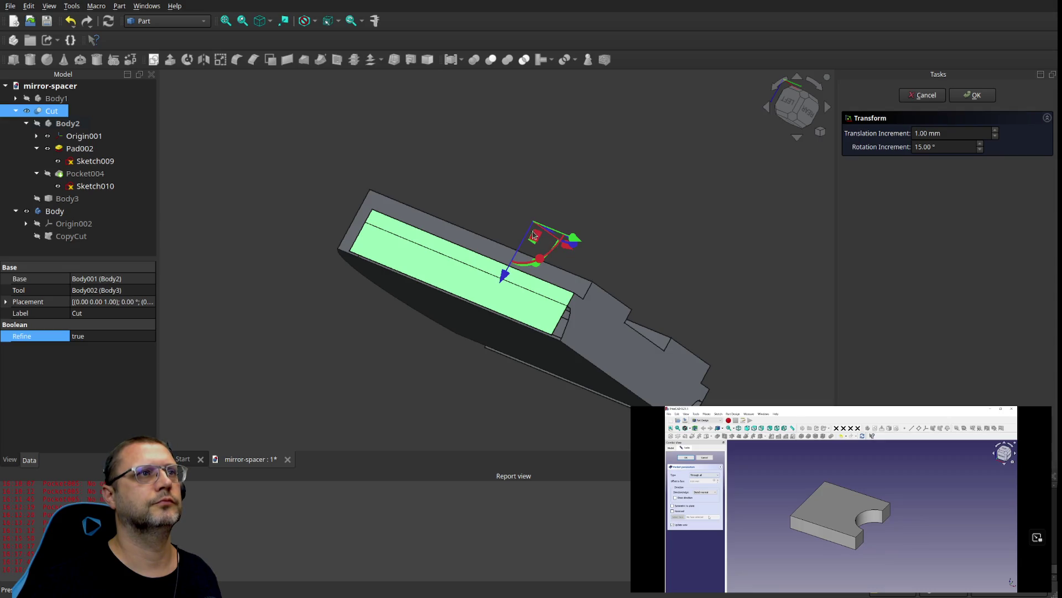
mouse_move(537, 237)
left_mouse_down()
mouse_move(406, 201)
mouse_move(503, 218)
mouse_move(475, 252)
mouse_move(556, 253)
left_mouse_up()
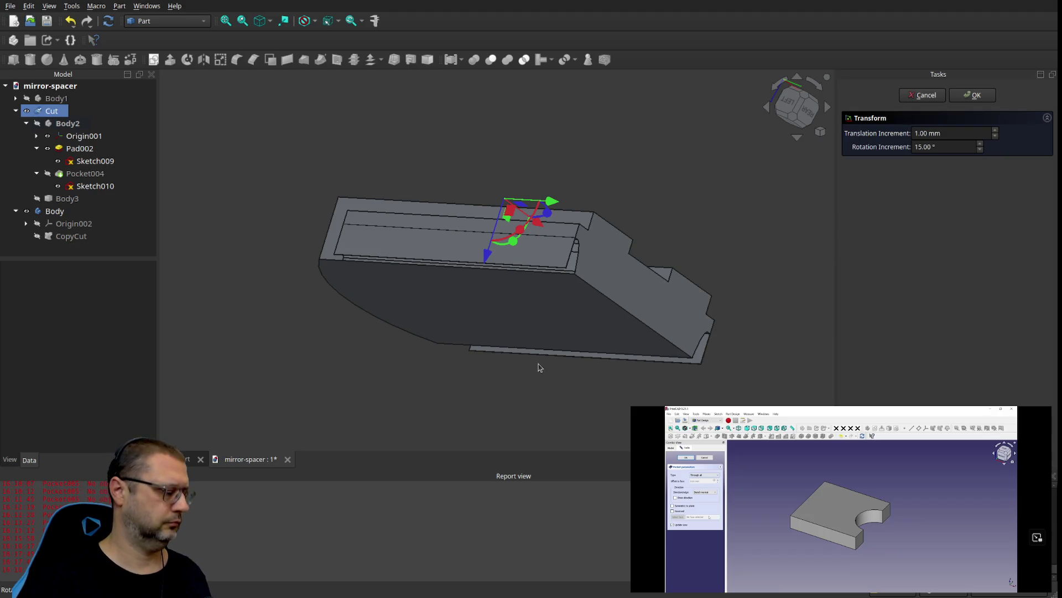
key("ctrl+z")
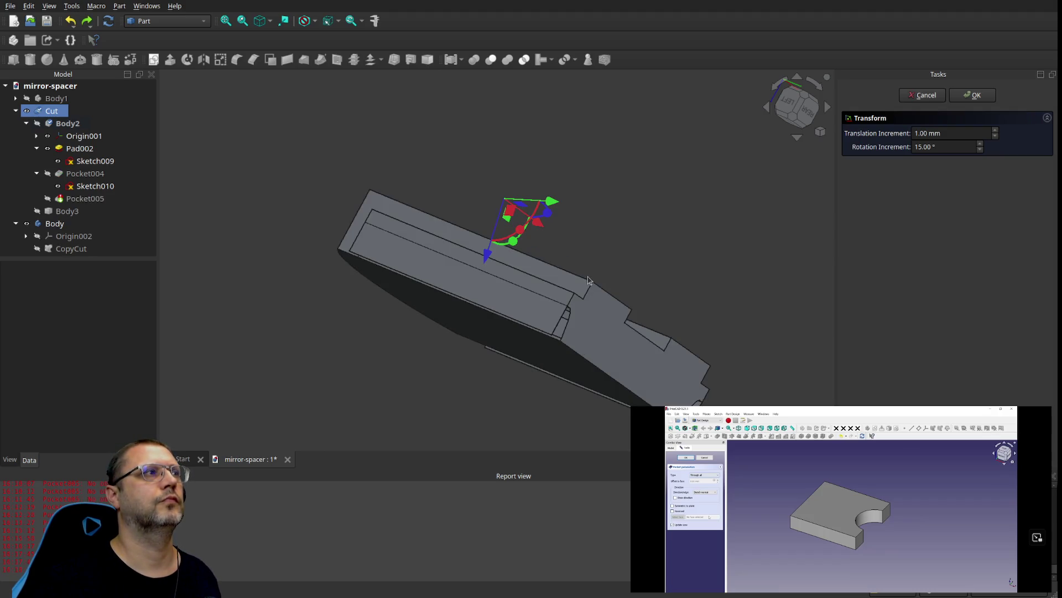
left_click(46, 200)
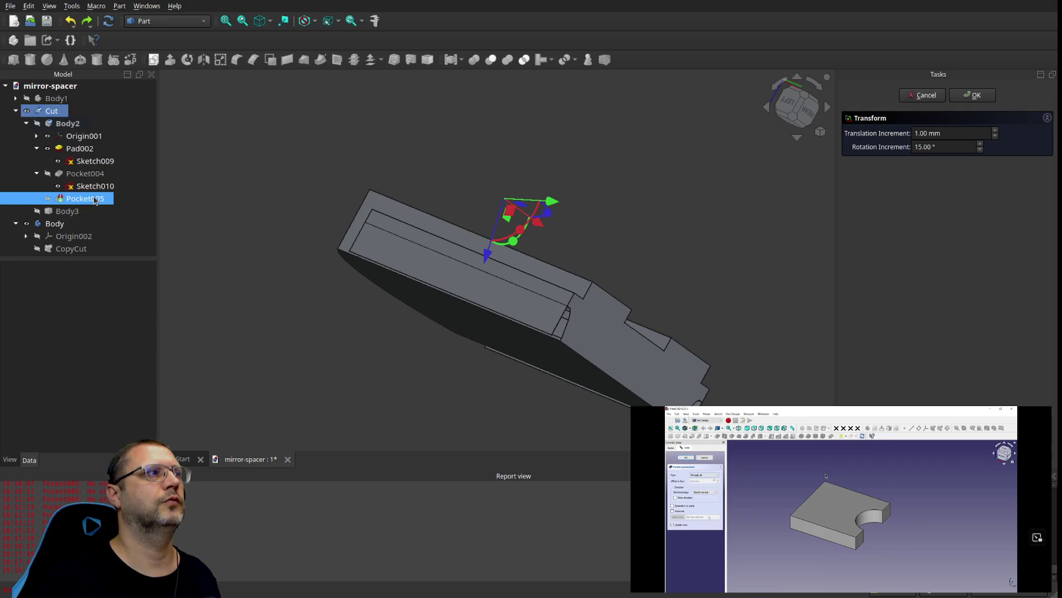
left_click(47, 198)
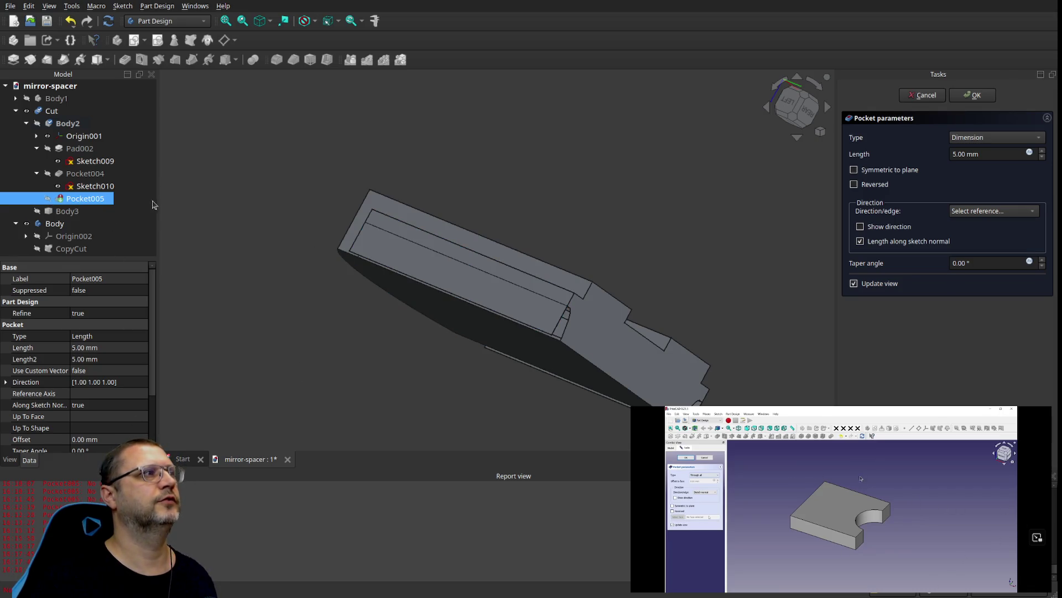
Step: Compare the Sketch010 and Pocket005 properties and hide Sketch010
left_click(94, 186)
left_click(87, 200)
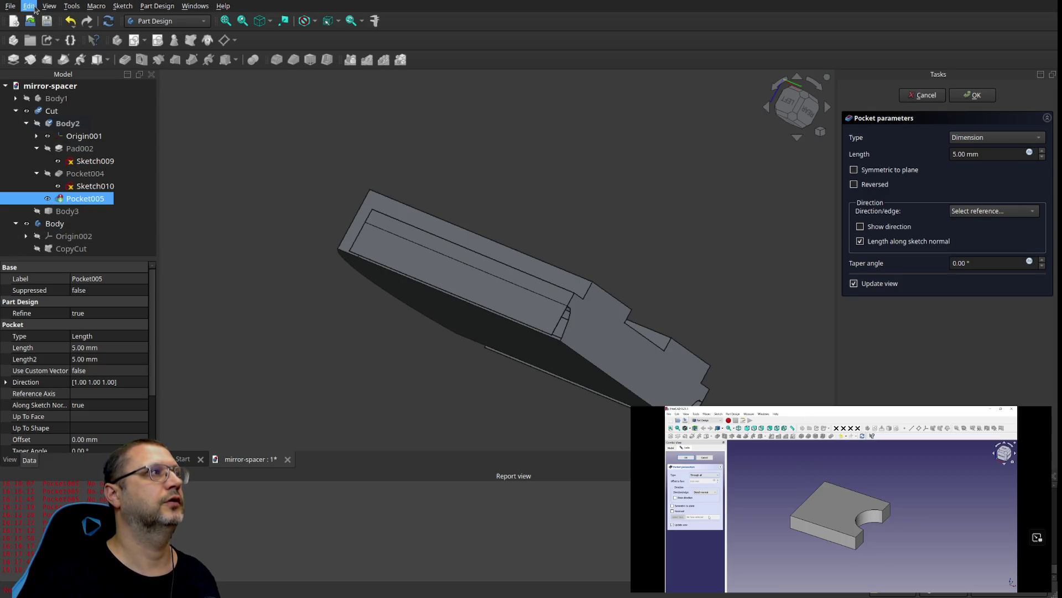
left_click(137, 188)
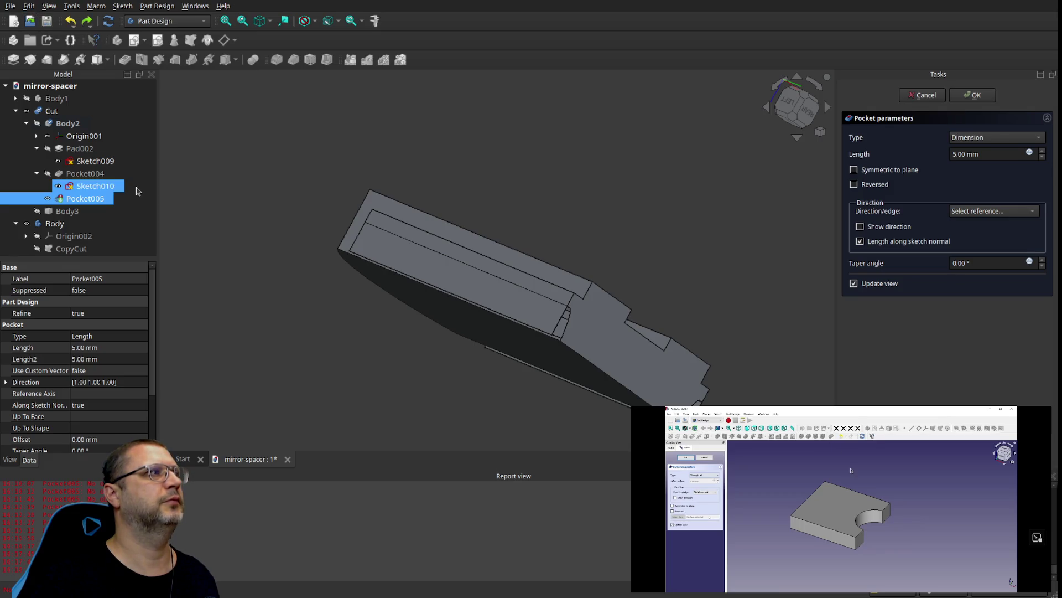
left_click(119, 187)
left_click(59, 186)
scroll(330, 261, "down", 2)
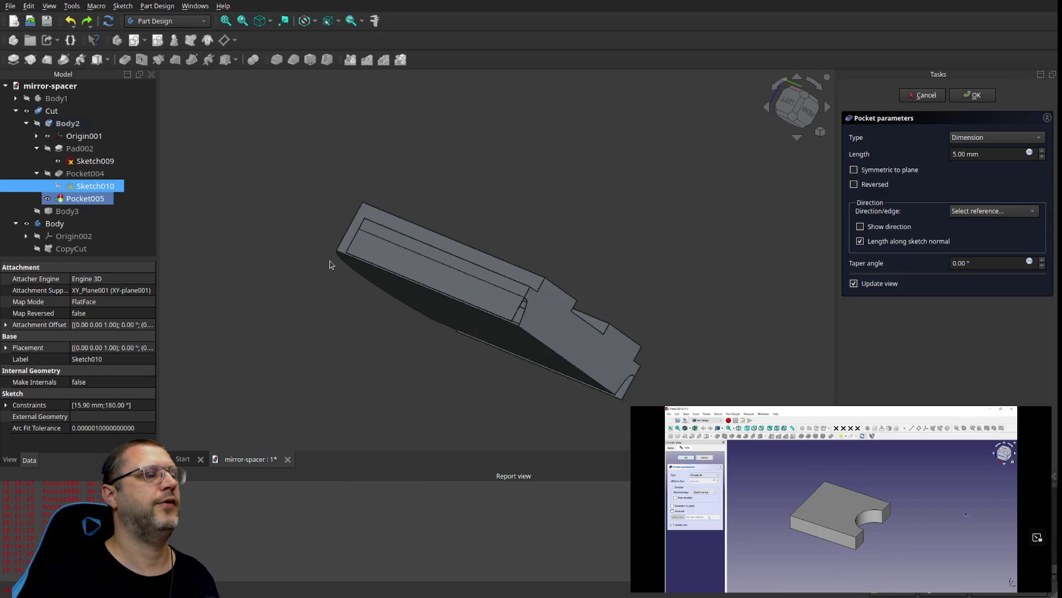
Step: Recheck Pocket005 and Sketch010's attachment, then close the pocket panel at 5.00 mm
left_click(416, 281)
left_click(58, 199)
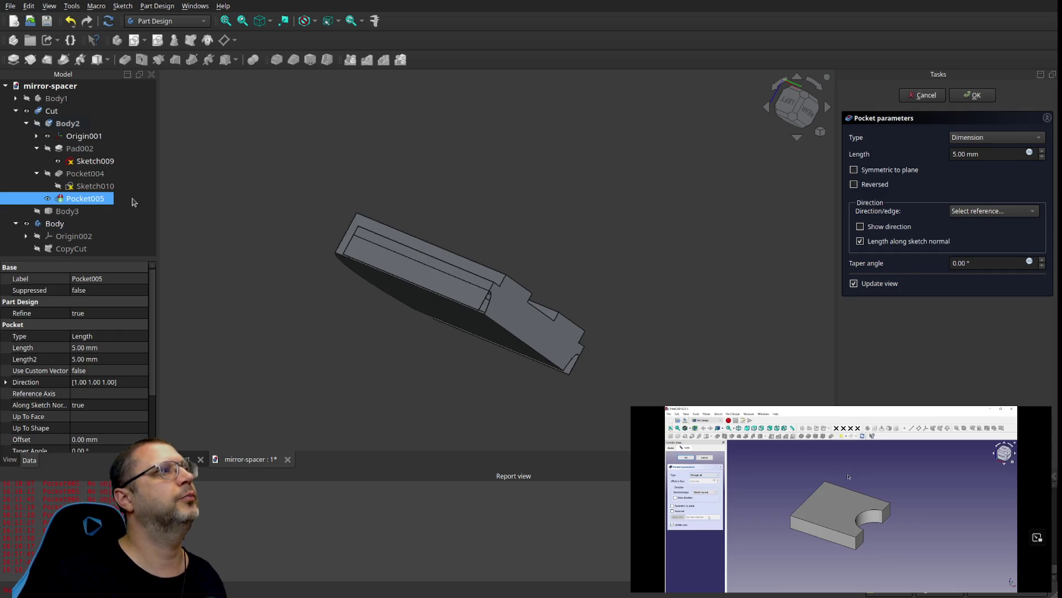
left_click(93, 186)
left_click(94, 199)
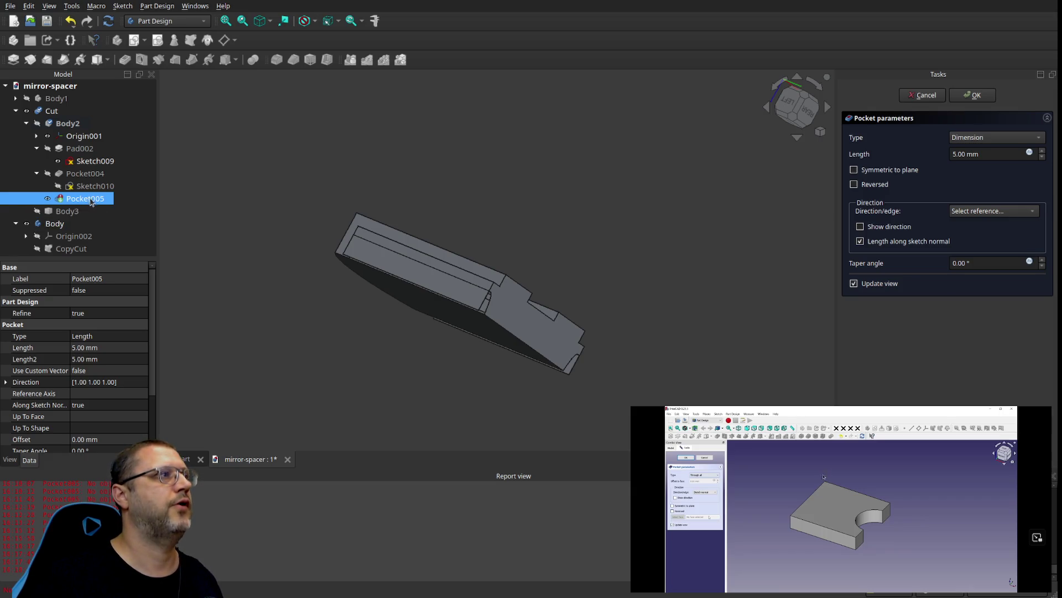
double_click(144, 246)
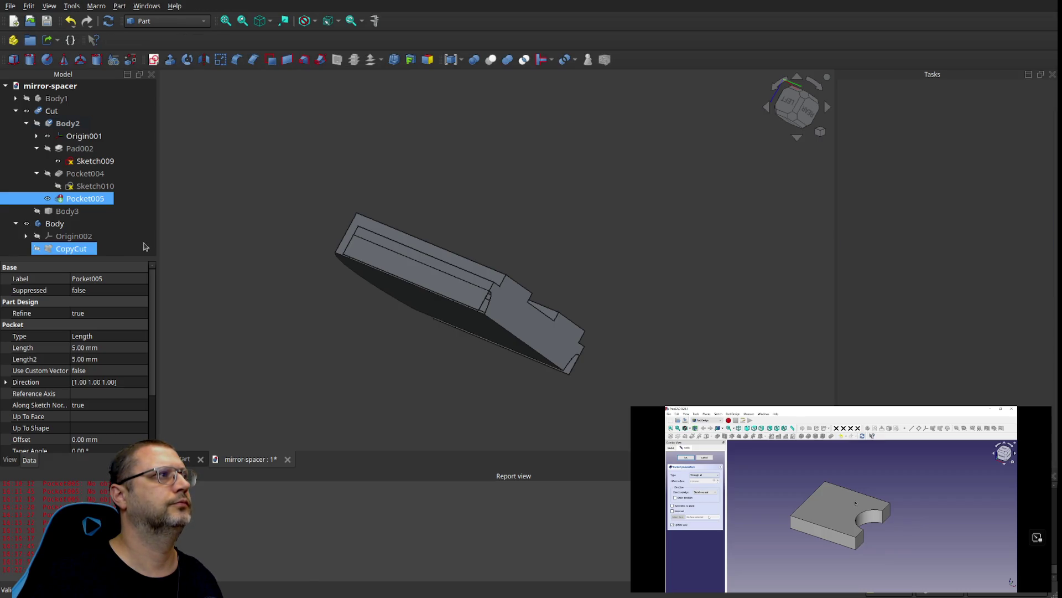
Step: Delete Pocket005 so Body2 ends at Pocket004
left_click(397, 270)
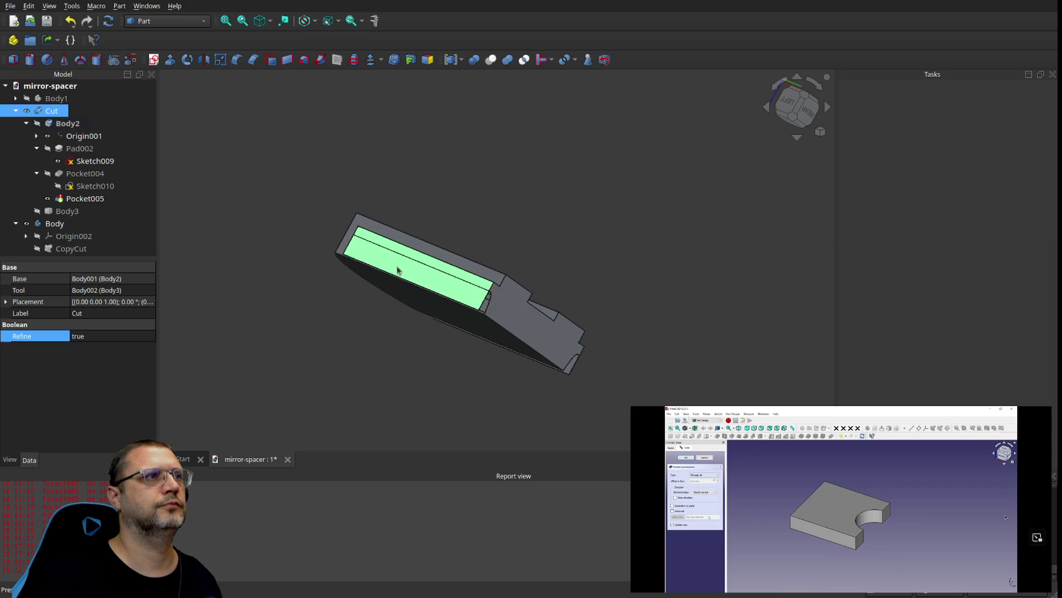
left_click(103, 201)
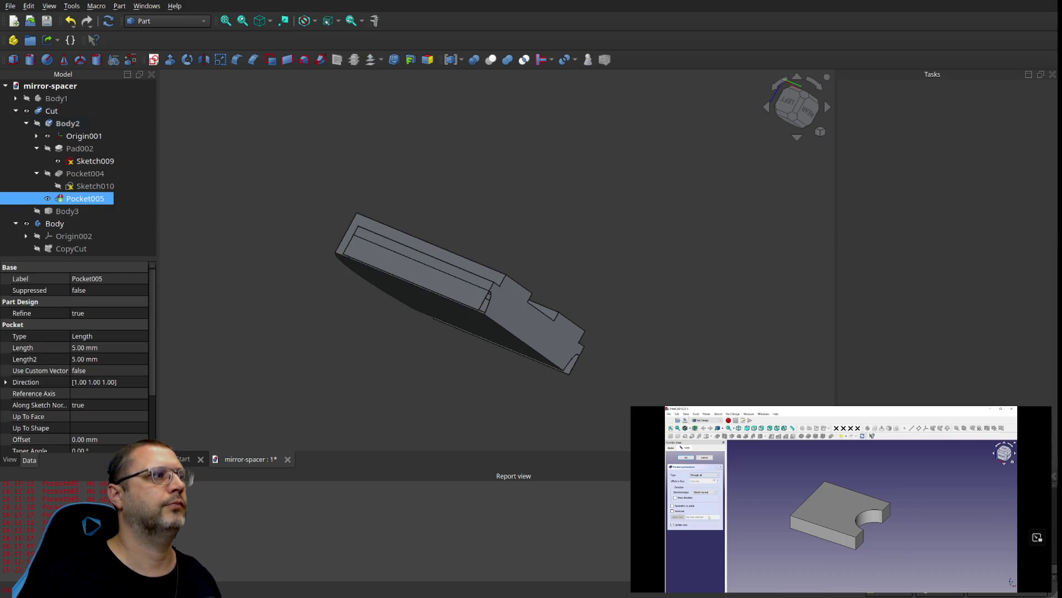
key("Delete")
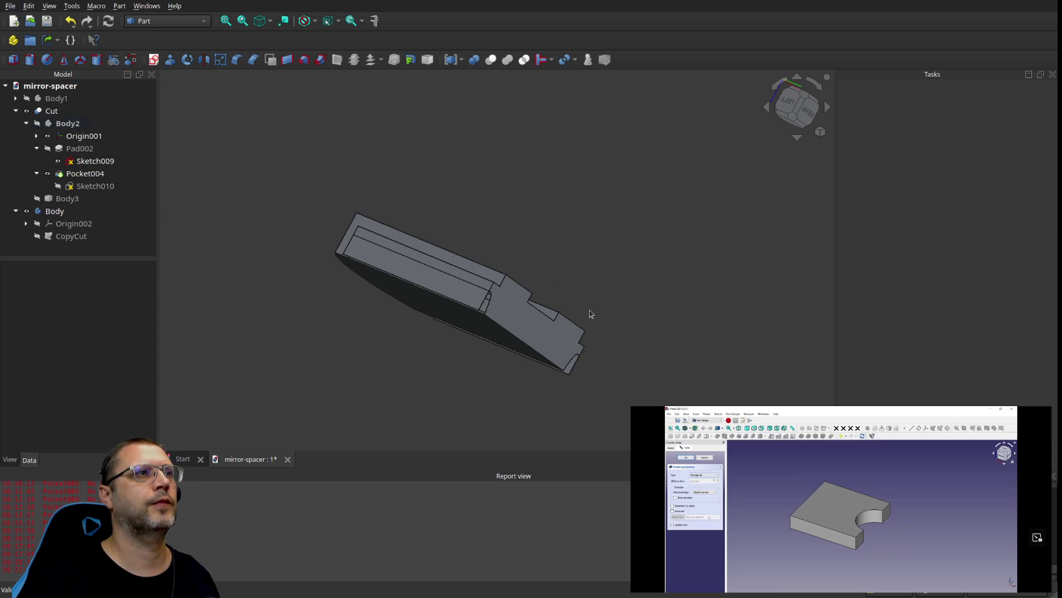
Step: Toggle Body2 on and off to check the Cut solid, then paste it into a new document
left_click(37, 124)
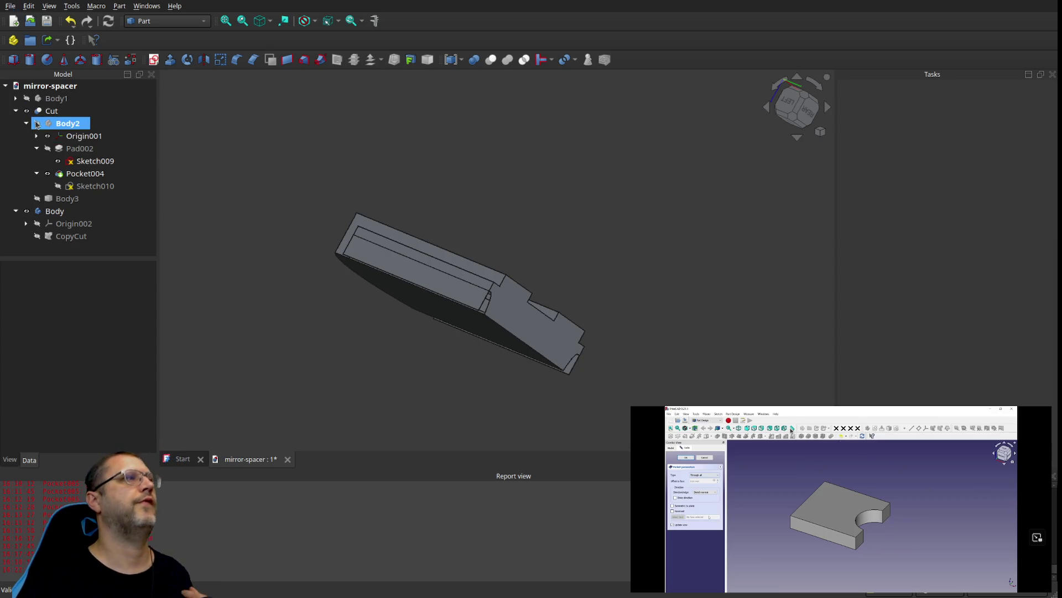
left_click(37, 124)
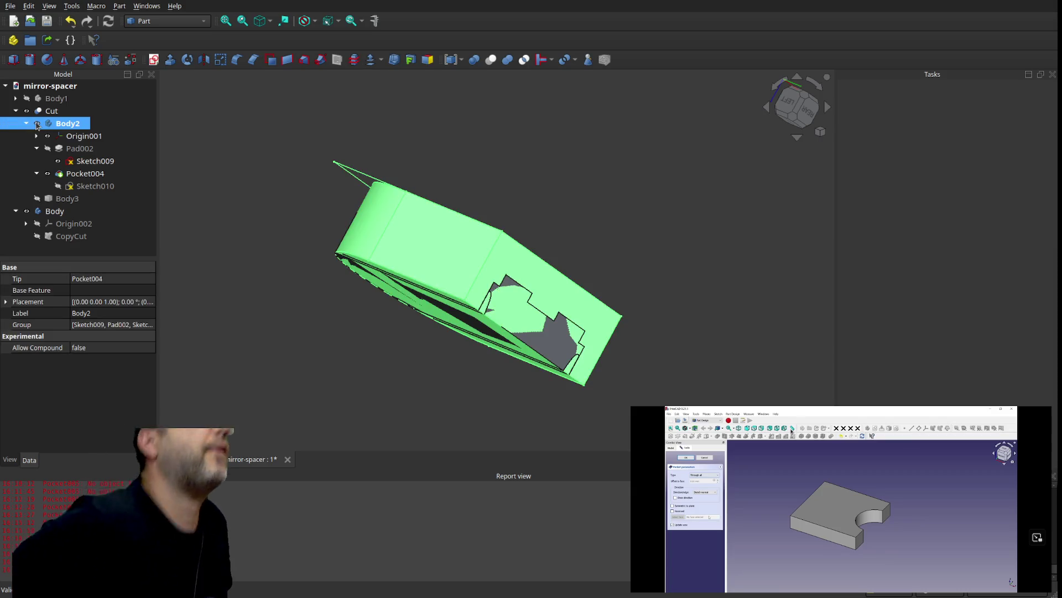
left_click(37, 123)
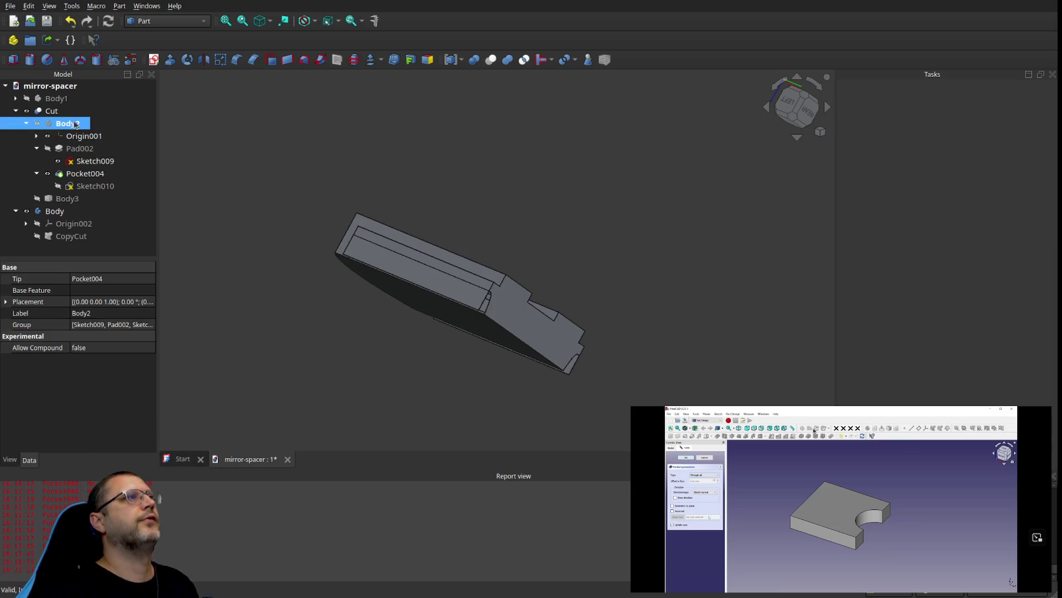
left_click(426, 252)
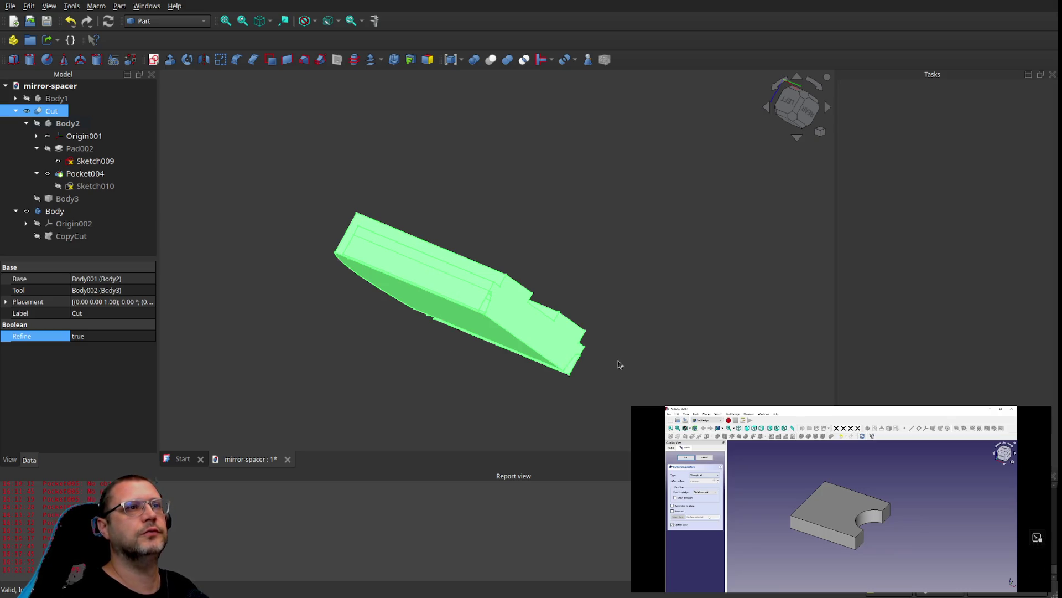
mouse_move(661, 294)
middle_mouse_down()
mouse_move(533, 263)
mouse_move(580, 303)
mouse_move(524, 284)
middle_mouse_up()
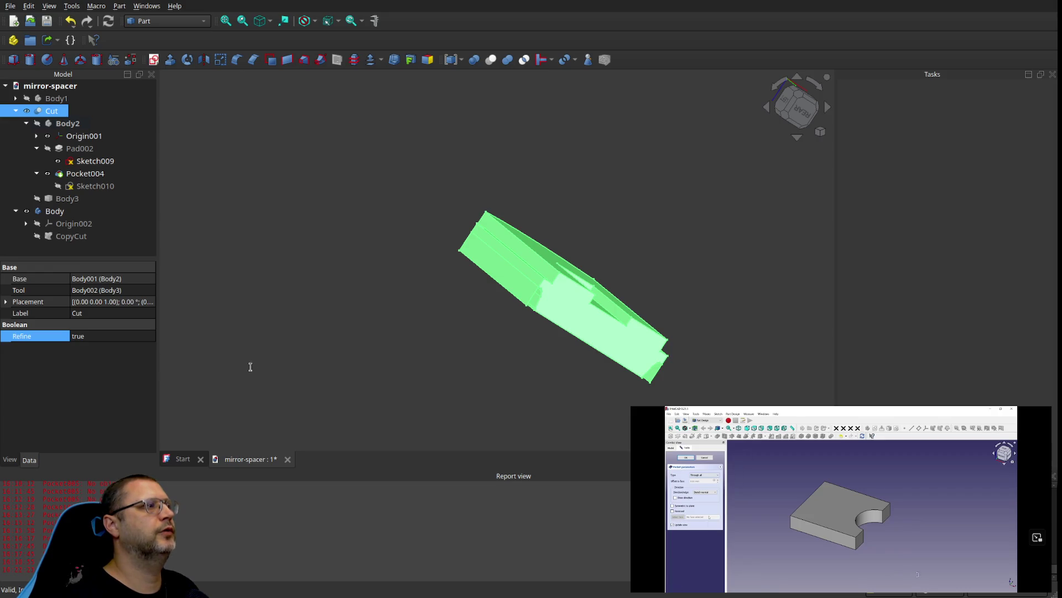
left_click(269, 159)
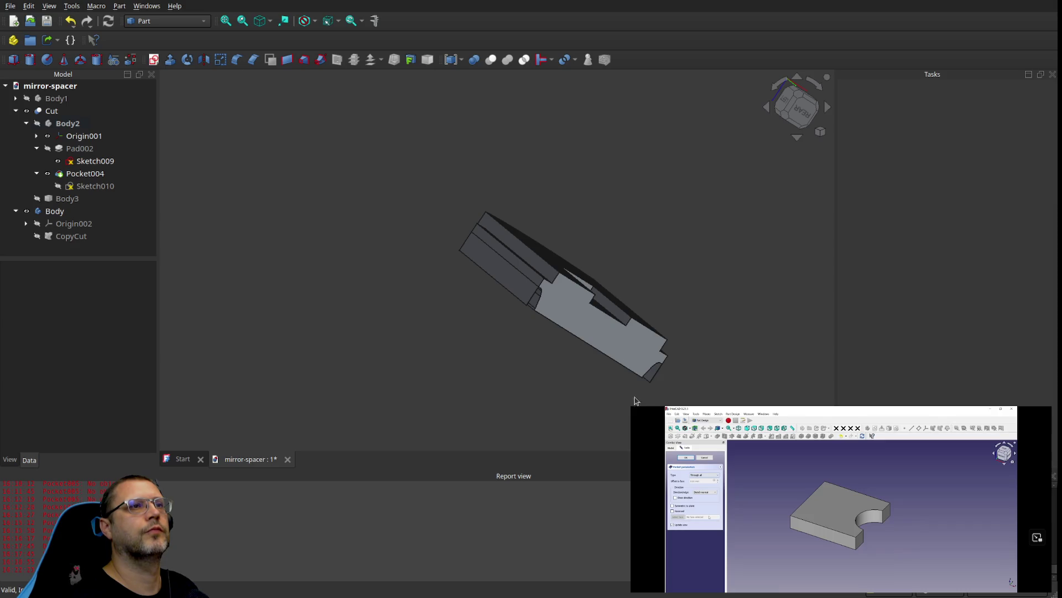
key("ctrl+n")
key("ctrl+v")
Step: Orbit and zoom around the pasted Cut spacer in Unnamed1, then select it
mouse_move(680, 333)
middle_mouse_down()
mouse_move(538, 266)
mouse_move(586, 271)
mouse_move(598, 247)
mouse_move(592, 294)
middle_mouse_up()
mouse_move(424, 298)
middle_mouse_down()
mouse_move(538, 266)
mouse_move(498, 280)
mouse_move(498, 254)
mouse_move(498, 298)
mouse_move(562, 282)
mouse_move(327, 264)
mouse_move(696, 315)
mouse_move(747, 348)
mouse_move(602, 299)
mouse_move(705, 336)
middle_mouse_up()
middle_click_drag(749, 373, 522, 327)
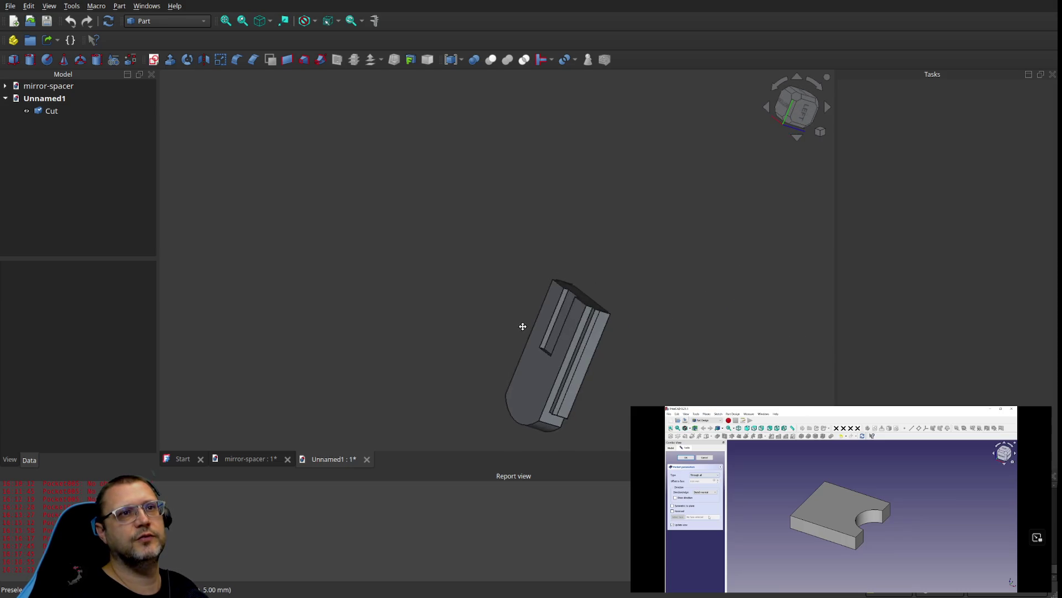
scroll(615, 349, "up", 3)
mouse_move(631, 313)
middle_mouse_down()
mouse_move(541, 285)
mouse_move(567, 286)
mouse_move(498, 304)
mouse_move(370, 256)
mouse_move(332, 223)
mouse_move(359, 186)
middle_mouse_up()
mouse_move(781, 358)
middle_mouse_down()
mouse_move(676, 290)
mouse_move(493, 375)
mouse_move(424, 338)
mouse_move(320, 322)
mouse_move(623, 334)
middle_mouse_up()
mouse_move(794, 394)
middle_mouse_down("shift")
mouse_move(598, 381)
mouse_move(563, 367)
middle_mouse_up("shift")
left_click(563, 371)
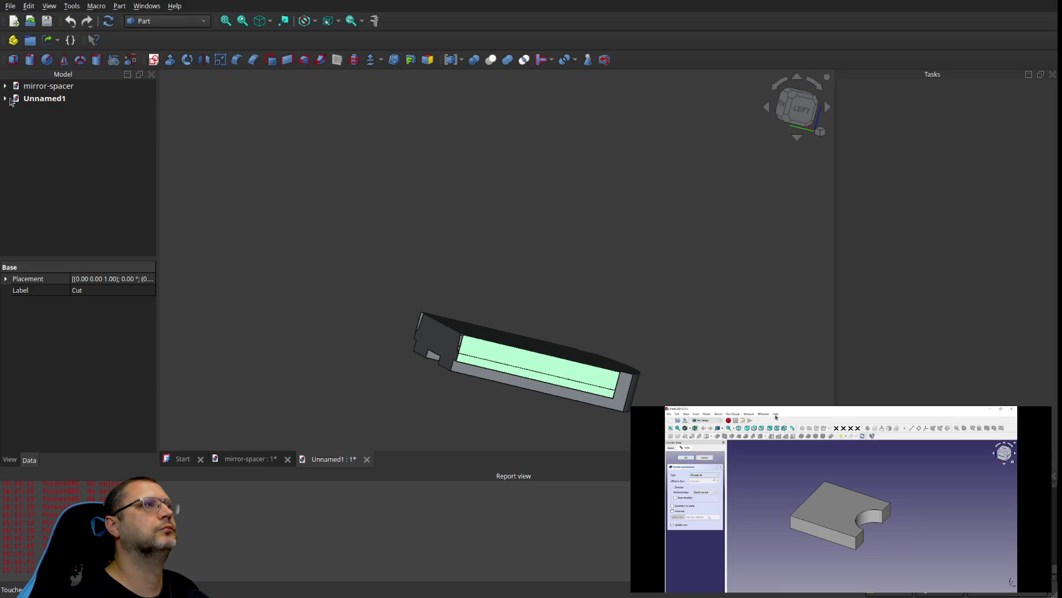
Step: Expand the mirror-spacer and Unnamed1 documents and select the copied Cut
left_click(4, 98)
left_click(4, 86)
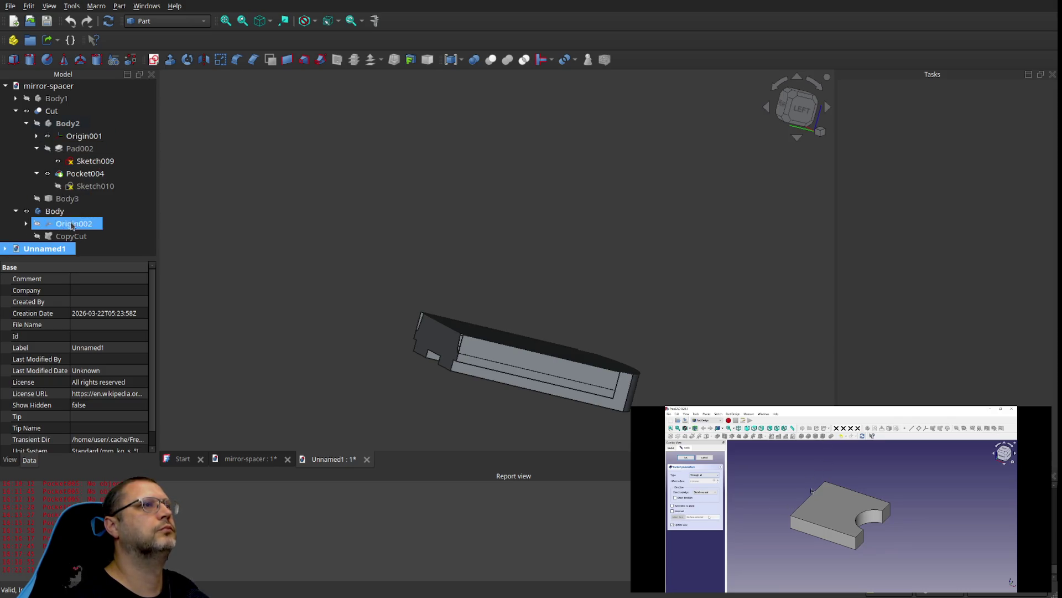
left_click(5, 248)
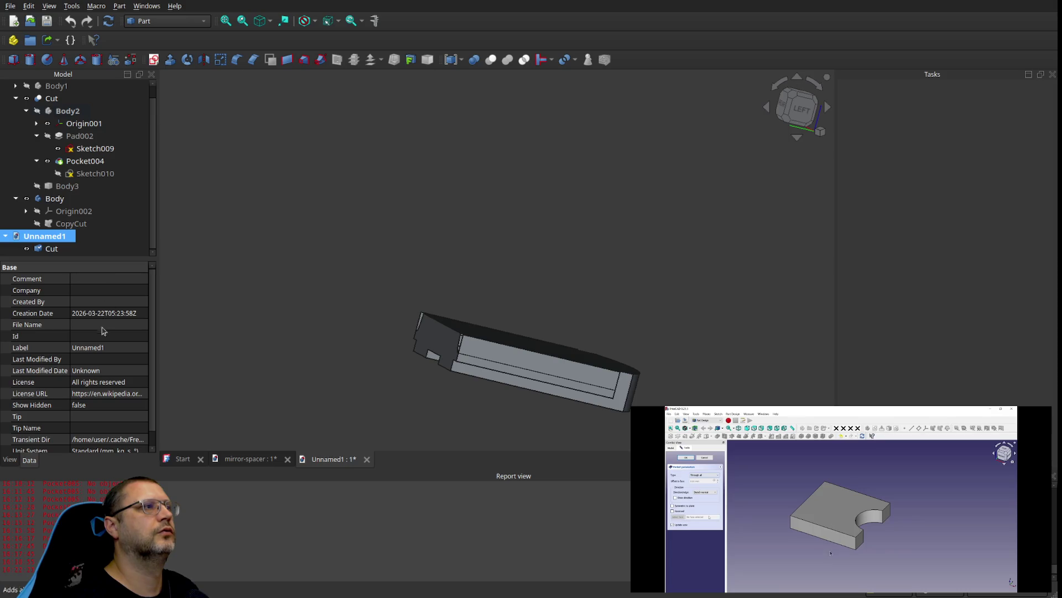
left_click(50, 249)
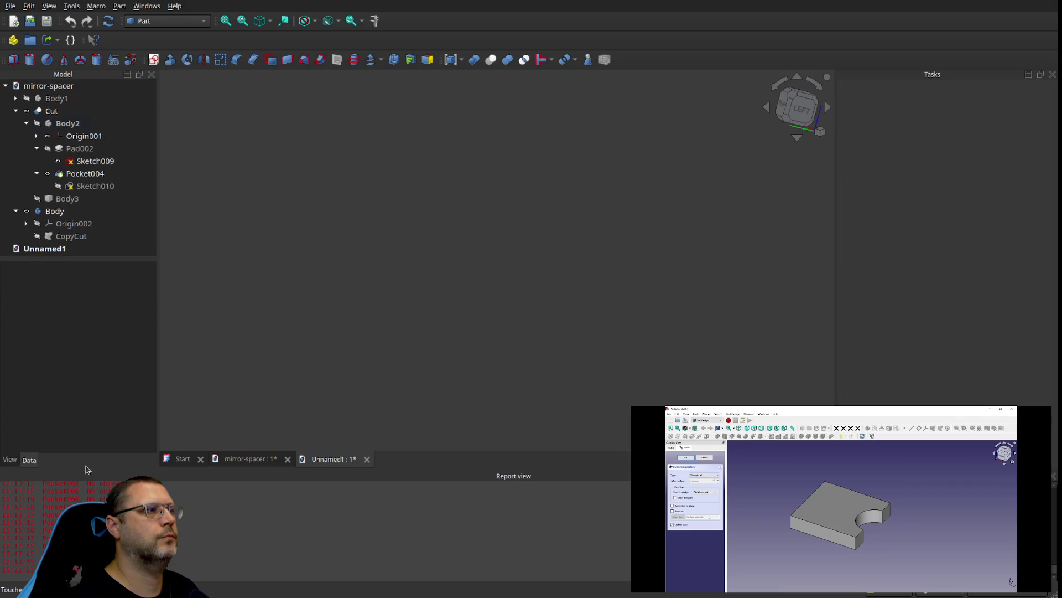
Step: Close the Unnamed1 document with Ctrl+W, confirming the prompt
left_click(46, 249)
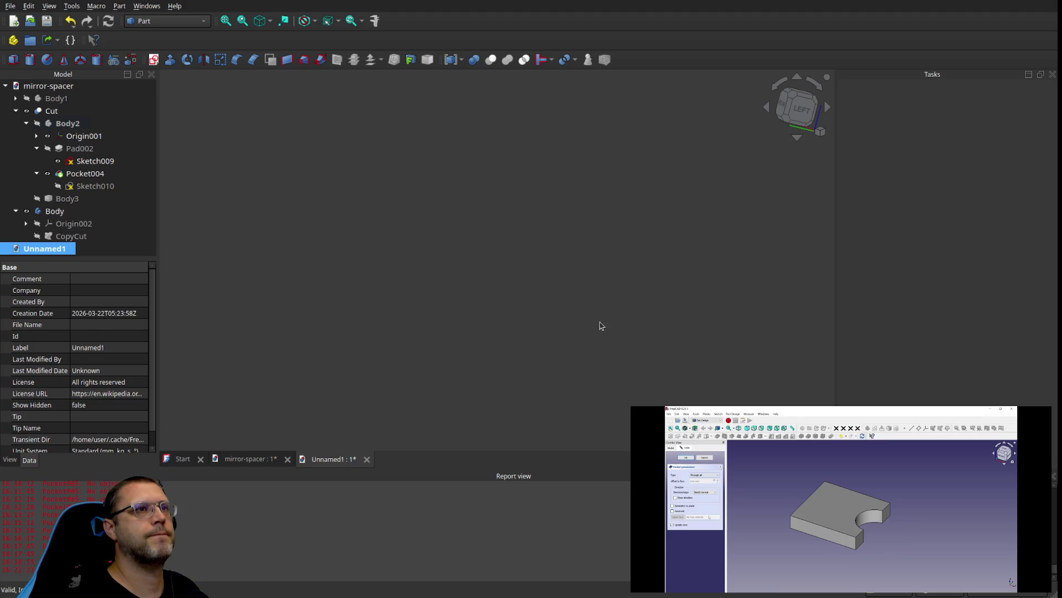
key("ctrl+w")
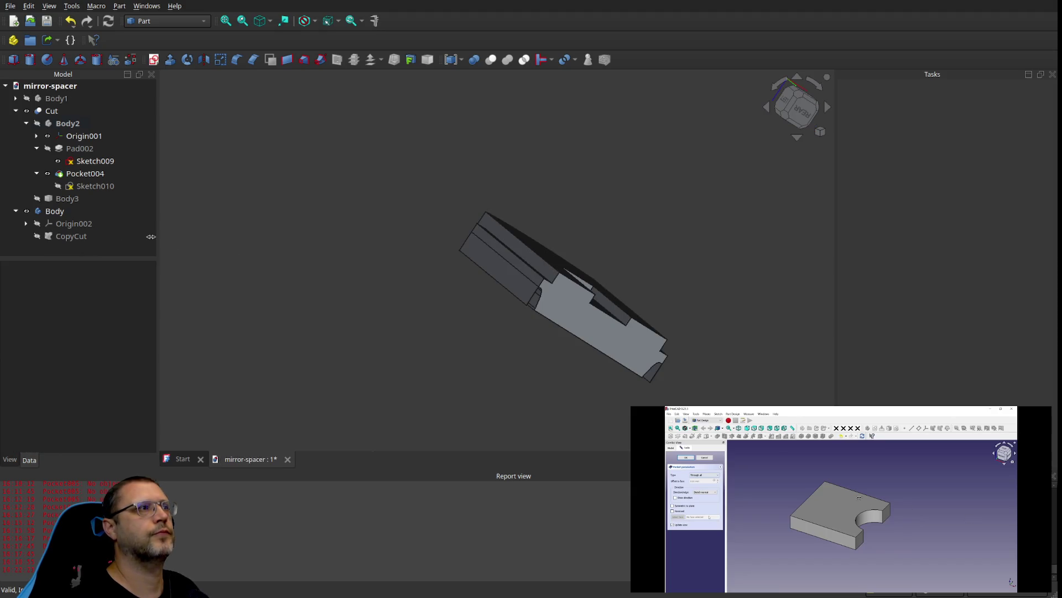
left_click(82, 189)
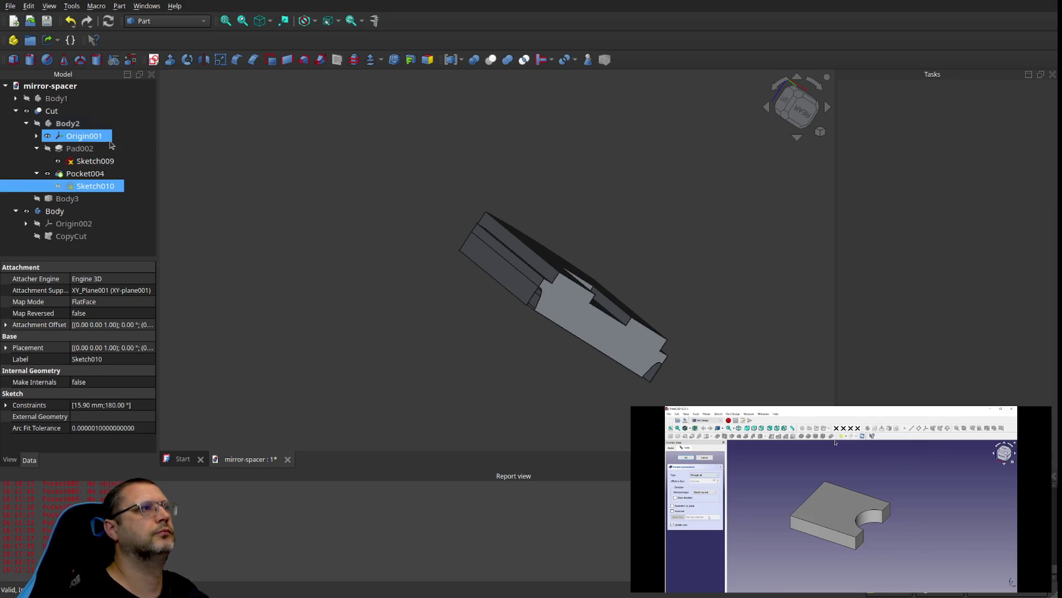
left_click(186, 164)
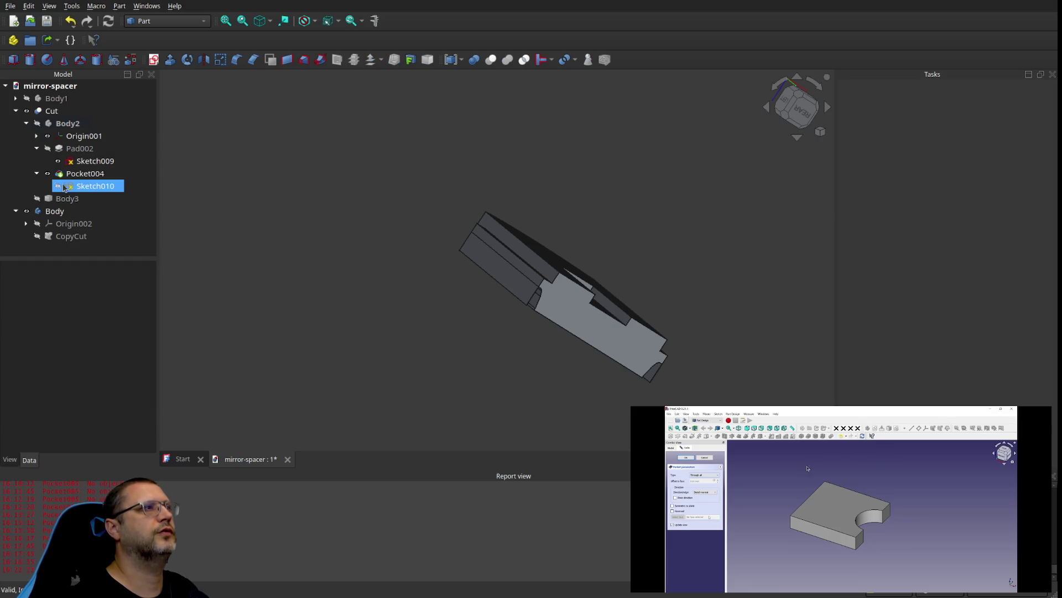
Step: Select the Cut solid and open its Mesh info panel
left_click(50, 115)
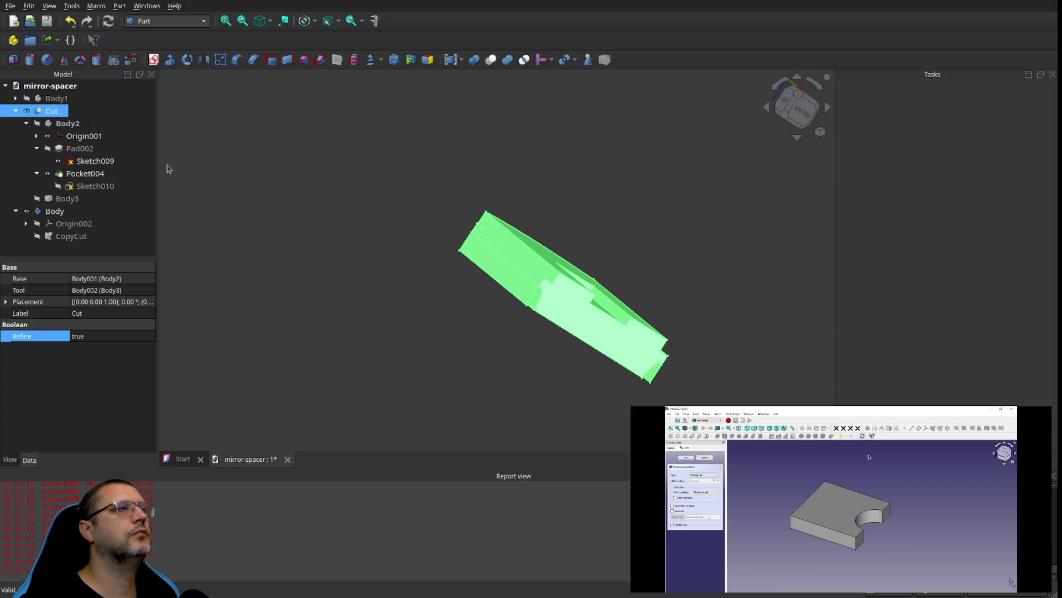
left_click(157, 60)
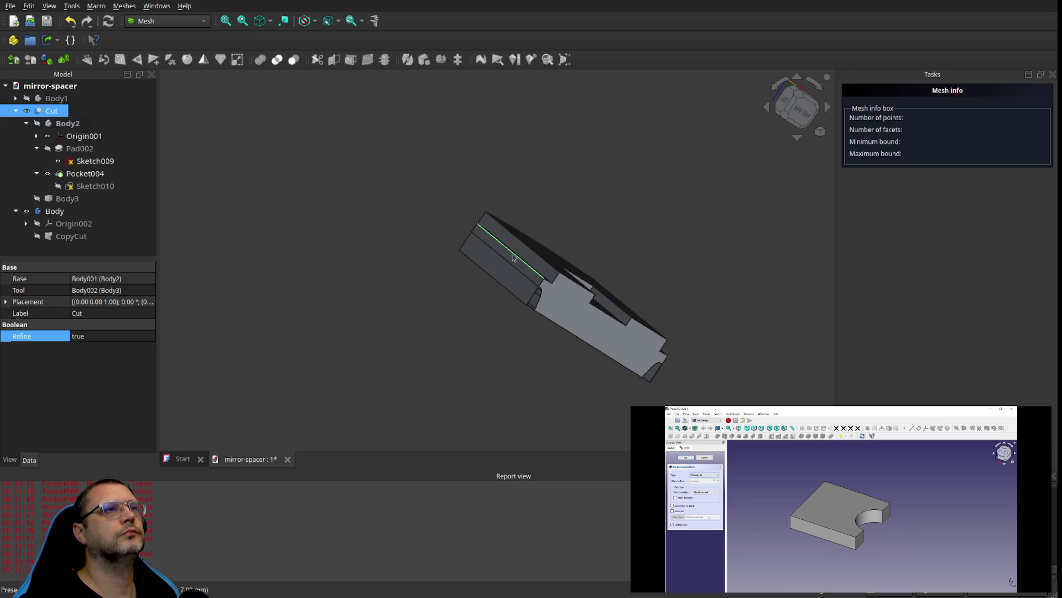
Step: Mesh the Cut solid with Standard settings, then select Cut (Meshed) to read 76 points, 148 facets
left_click(183, 187)
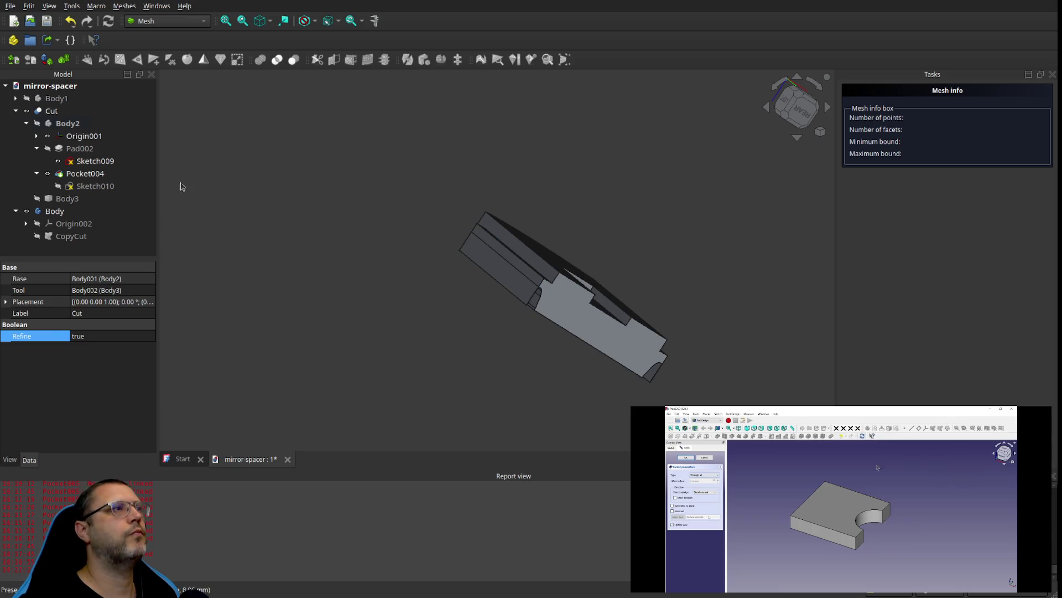
left_click(50, 113)
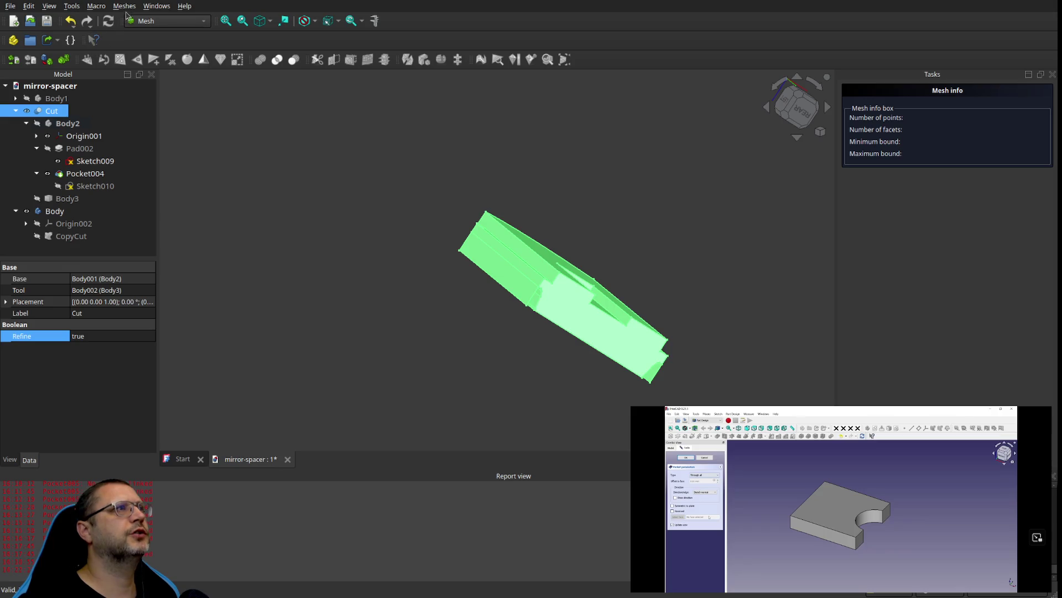
left_click(153, 43)
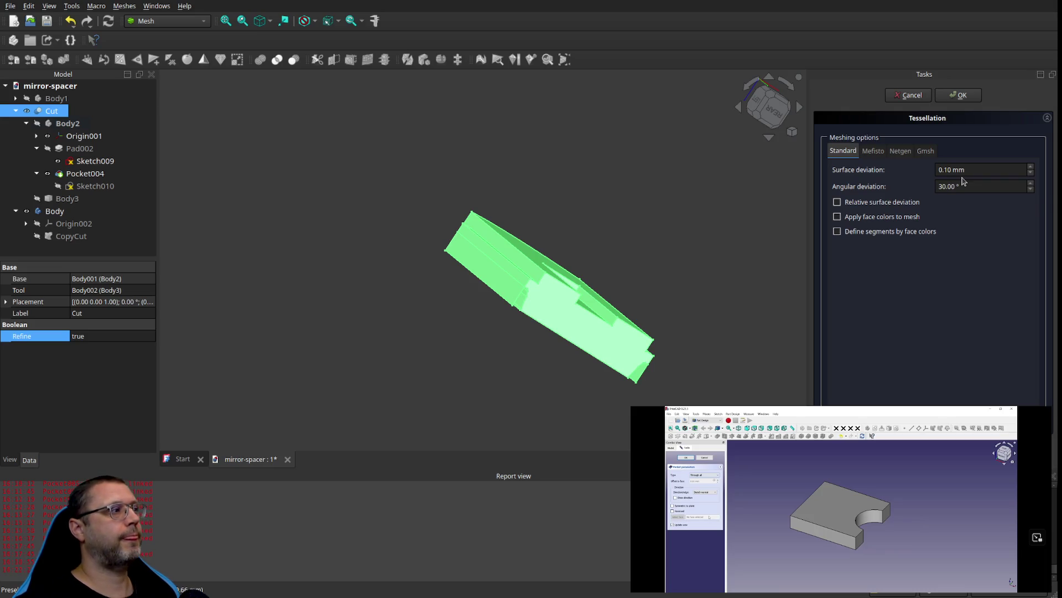
left_click(960, 95)
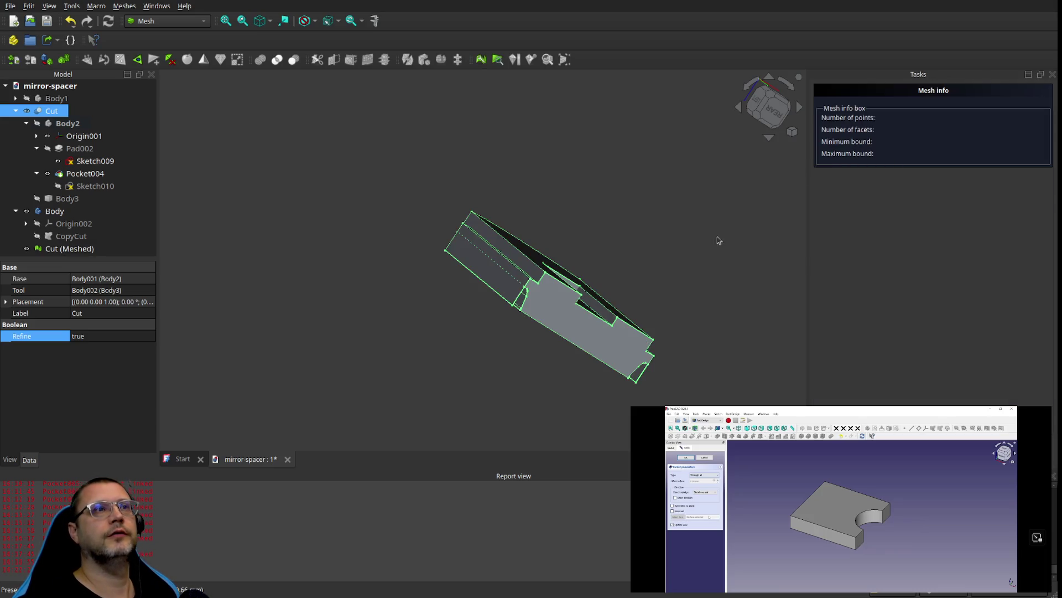
mouse_move(687, 319)
middle_mouse_down()
mouse_move(623, 291)
mouse_move(609, 339)
mouse_move(696, 324)
middle_mouse_up()
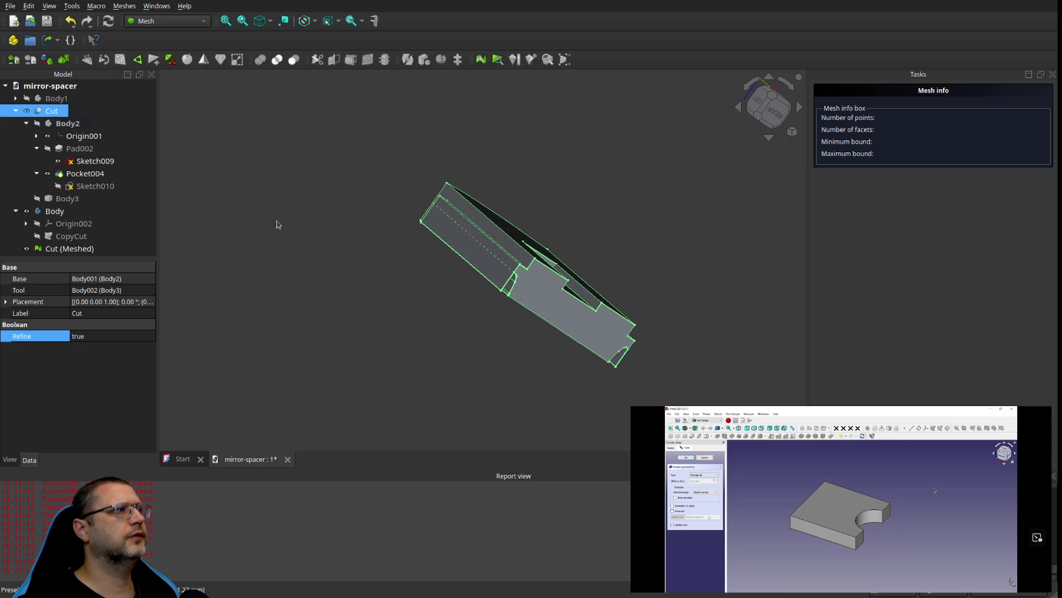
left_click(254, 189)
left_click(66, 251)
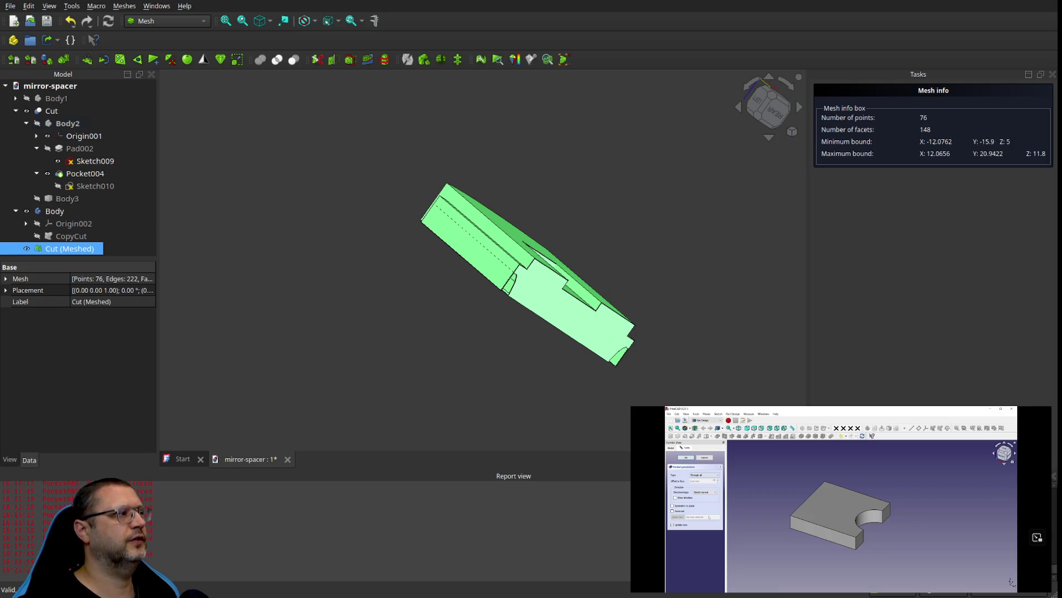
Step: Compare Cut (Meshed) and the original Cut solid by selecting each in turn
left_click(307, 423)
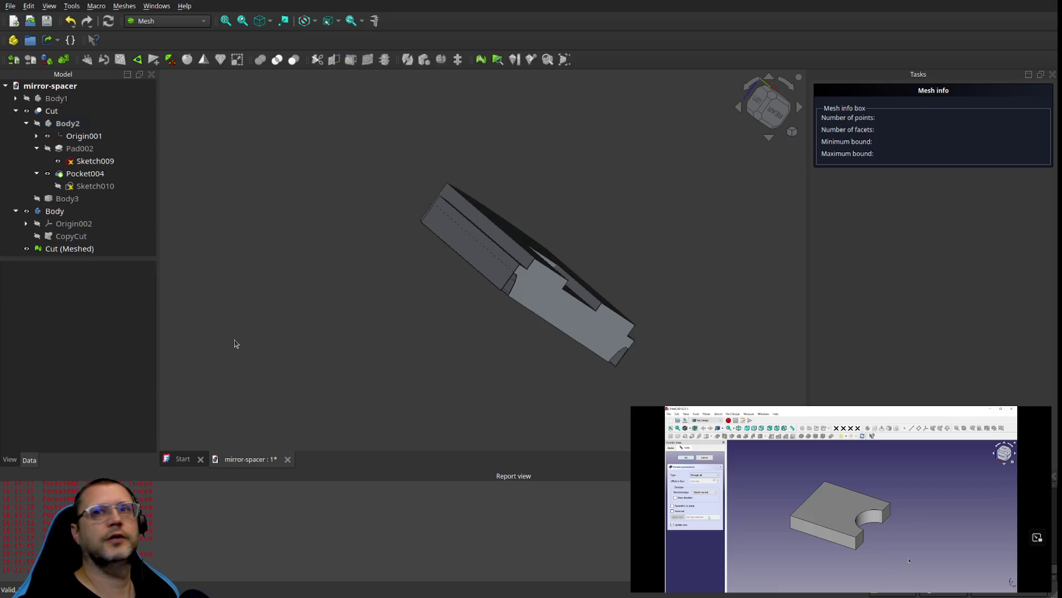
left_click(72, 249)
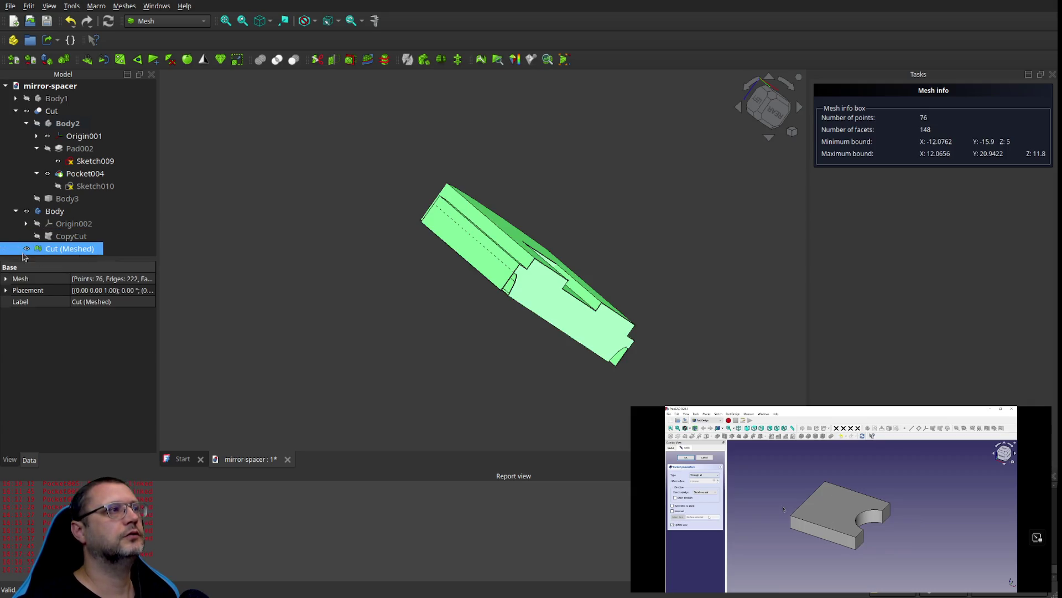
left_click(475, 251)
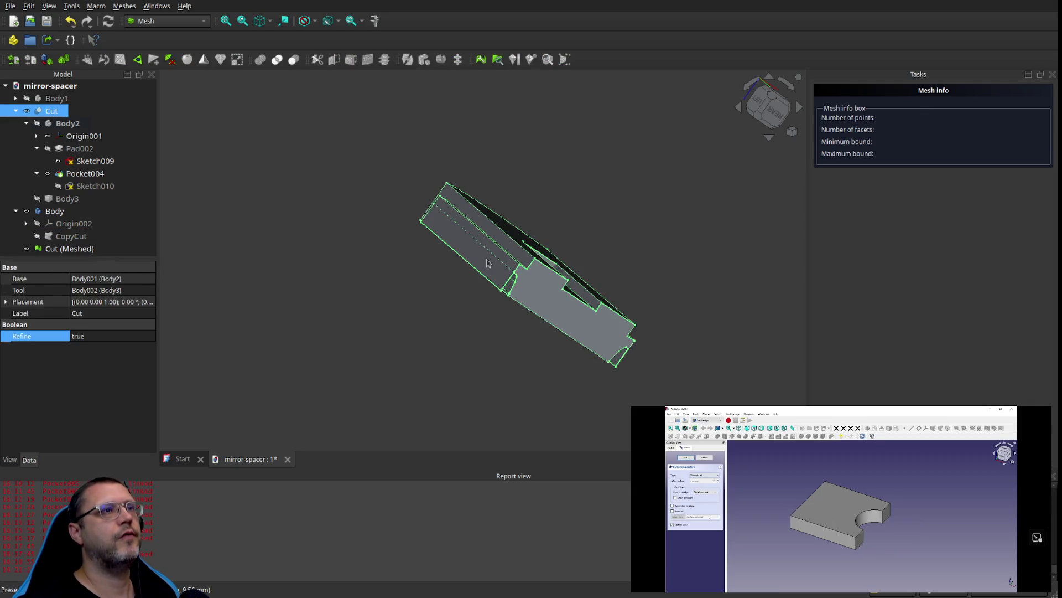
left_click(80, 250)
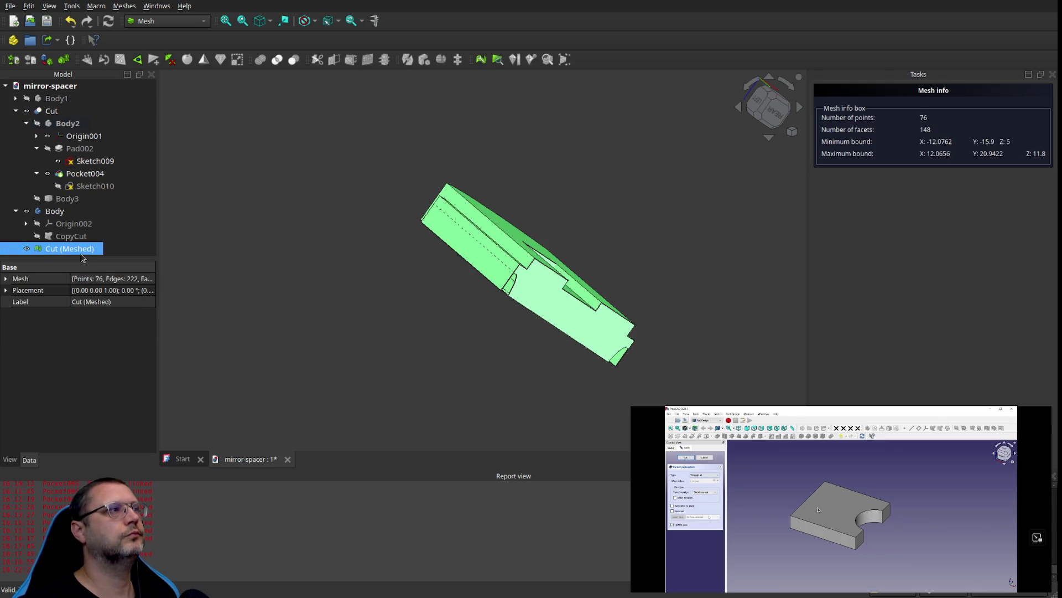
left_click(80, 248)
key("Escape")
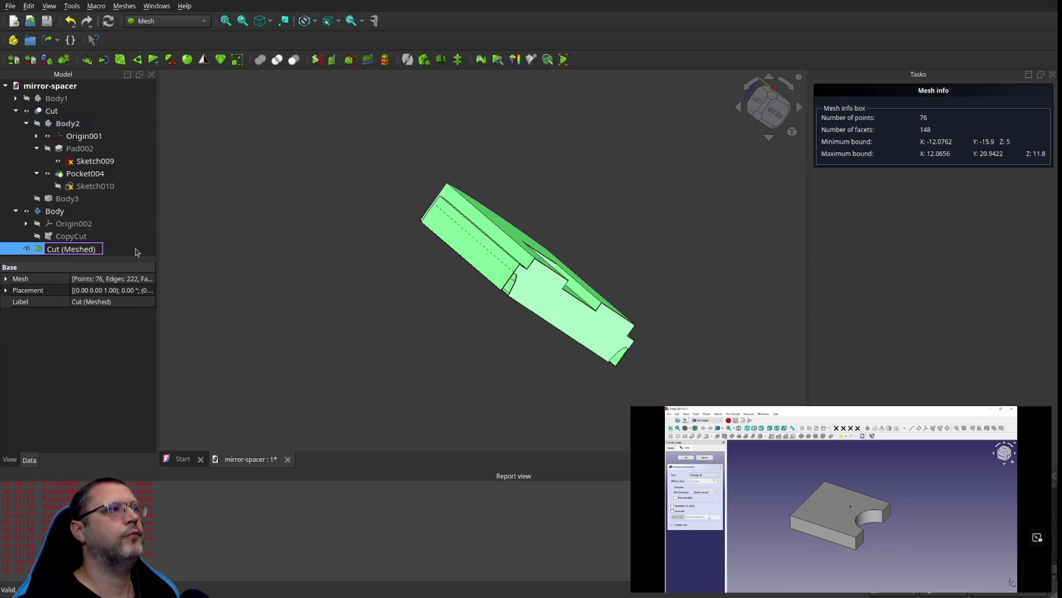
left_click(165, 250)
left_click(81, 250)
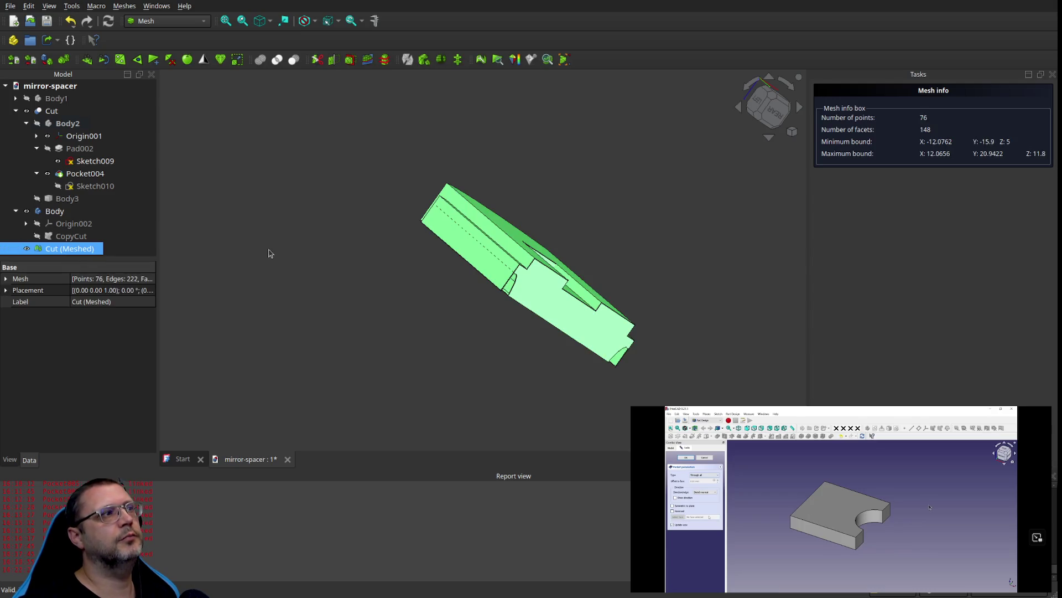
scroll(473, 261, "up", 6)
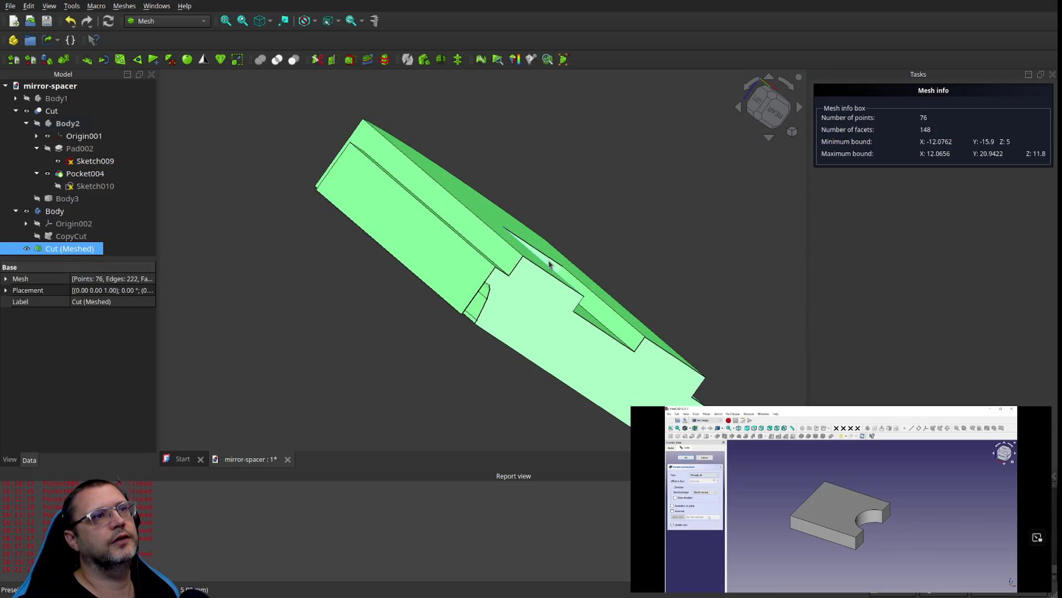
left_click(426, 277)
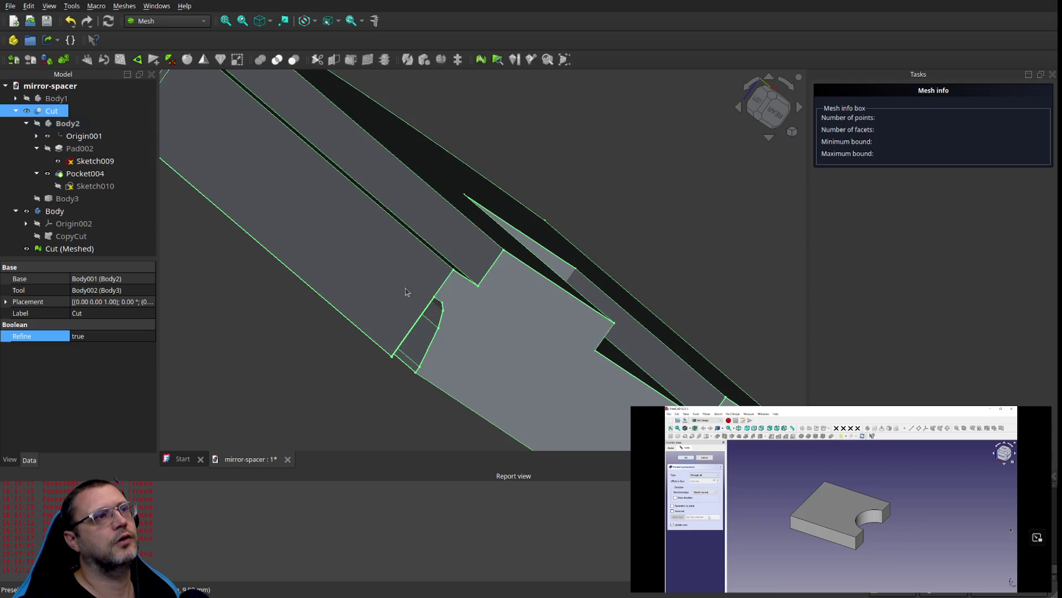
scroll(407, 292, "down", 3)
Step: Orbit to the part's left side and open Evaluate and repair mesh for Cut (Meshed)
mouse_move(333, 283)
middle_mouse_down()
mouse_move(370, 301)
mouse_move(422, 297)
mouse_move(437, 308)
mouse_move(376, 304)
mouse_move(441, 322)
mouse_move(759, 369)
middle_mouse_up()
middle_click_drag(609, 371, 600, 372)
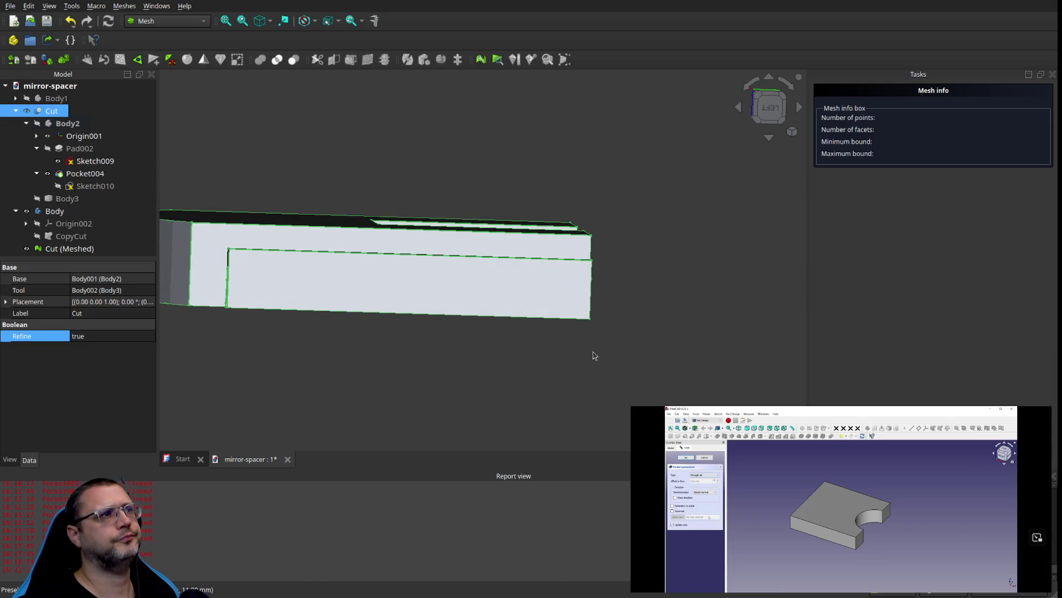
scroll(587, 353, "down", 2)
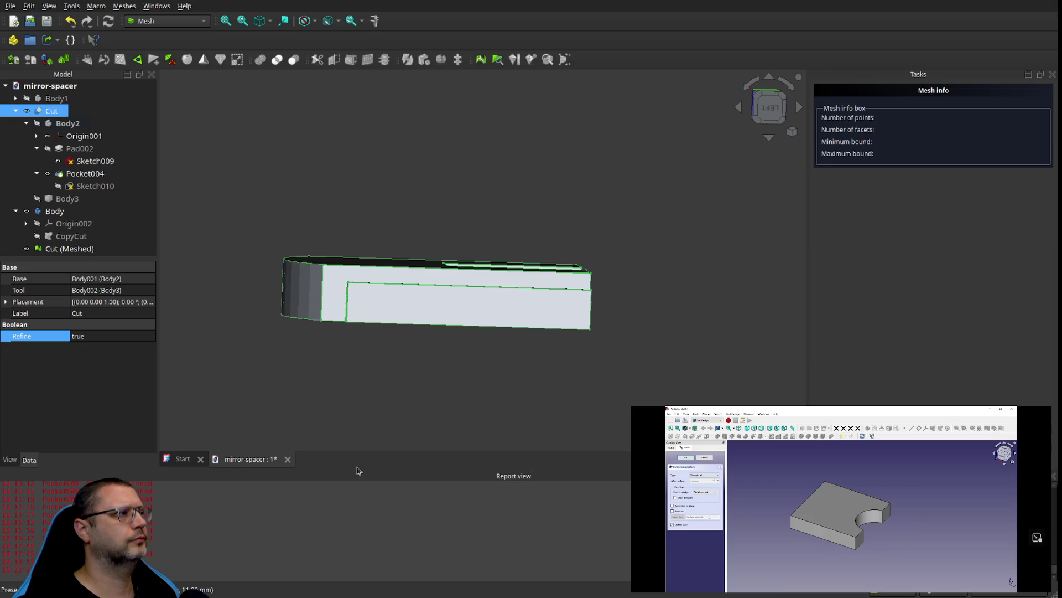
left_click(458, 382)
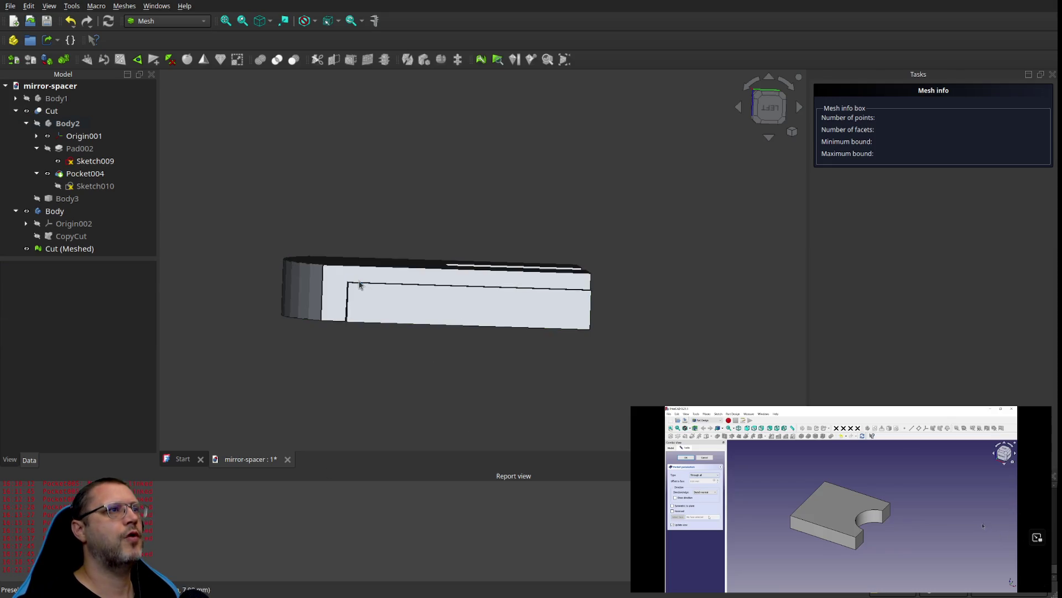
left_click(359, 284)
left_click(69, 248)
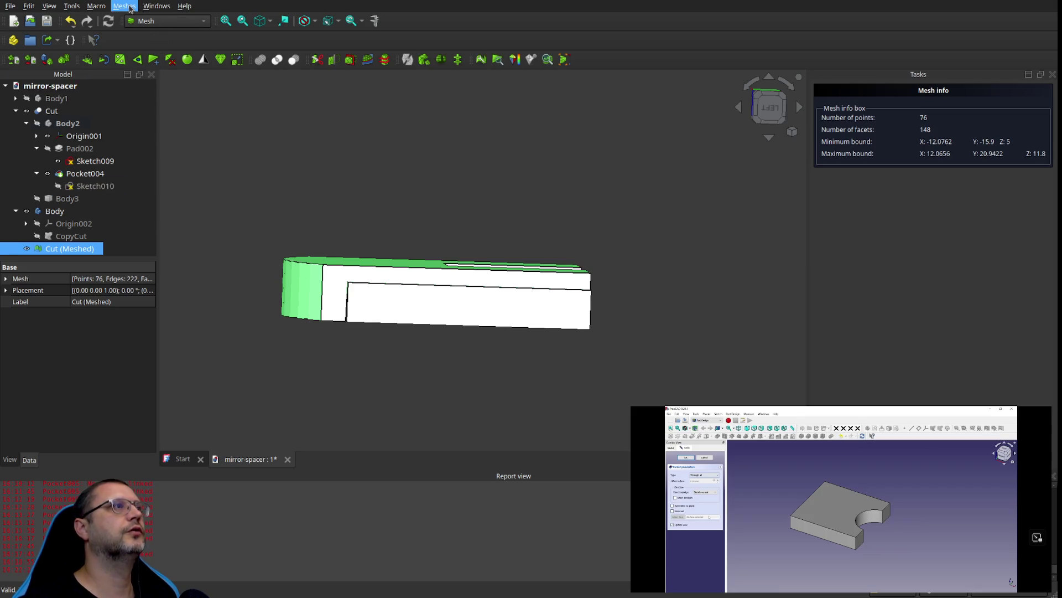
left_click(360, 74)
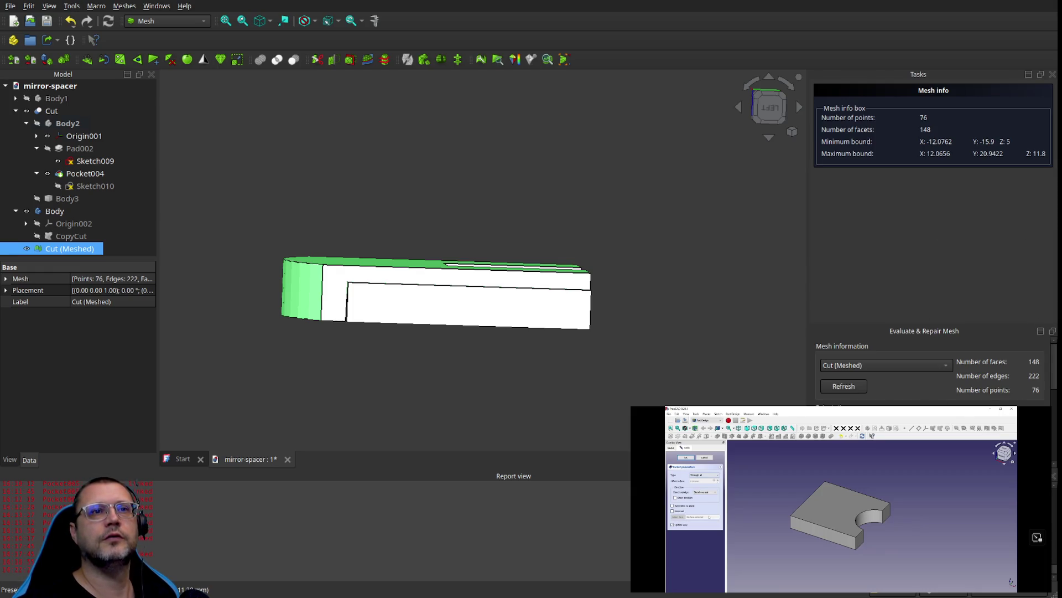
Step: Choose Cut (Meshed) in the Evaluate & Repair panel and review its check sections
scroll(929, 376, "down", 1)
scroll(929, 368, "up", 1)
left_click(858, 386)
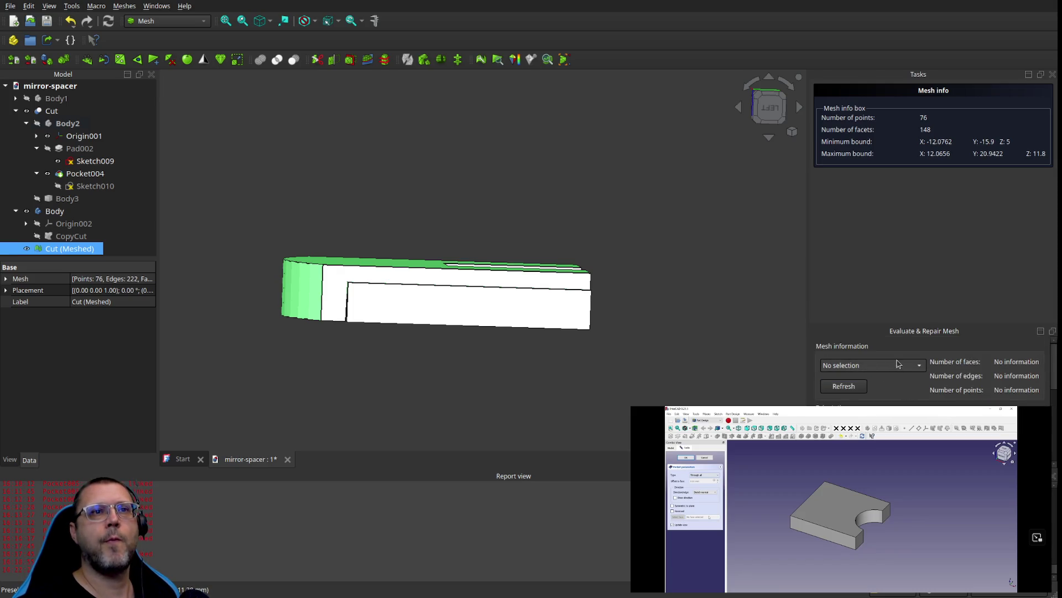
left_click(885, 366)
left_click(884, 377)
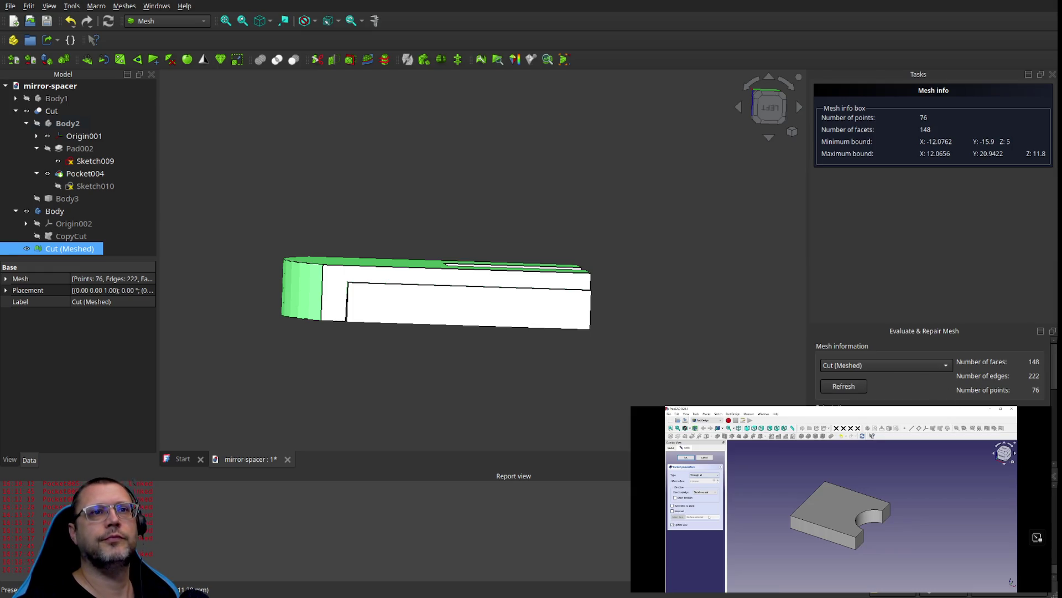
scroll(930, 371, "down", 5)
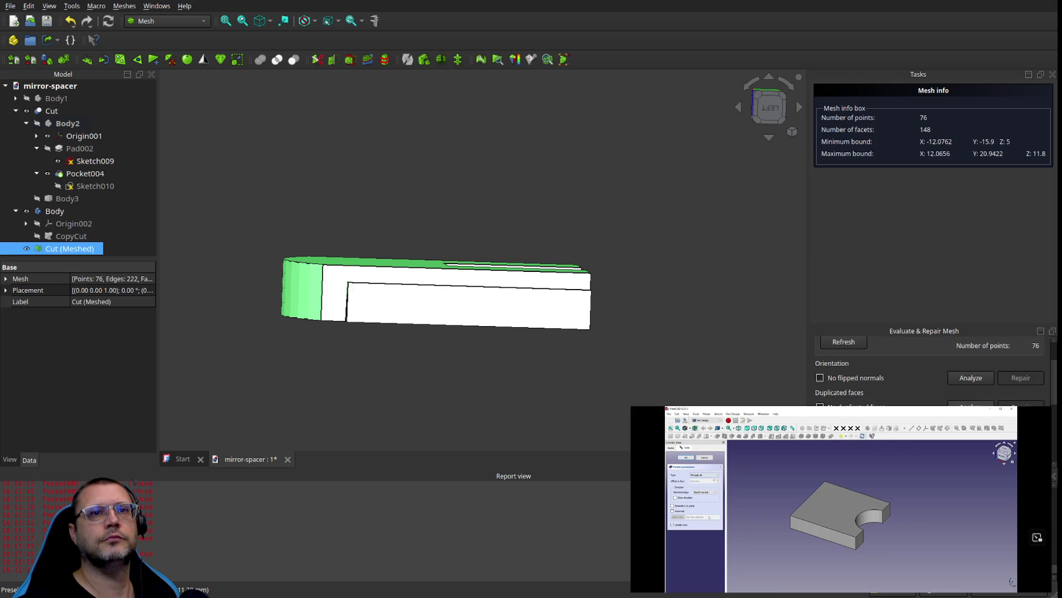
scroll(929, 371, "down", 3)
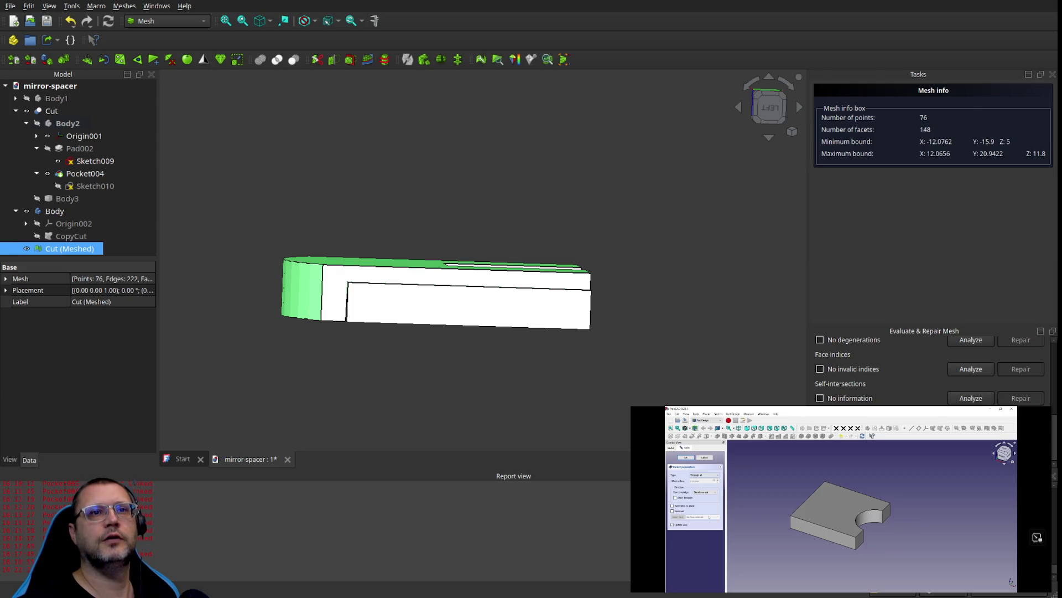
Step: Close the evaluation panel and orbit to view the part from above
key("Escape")
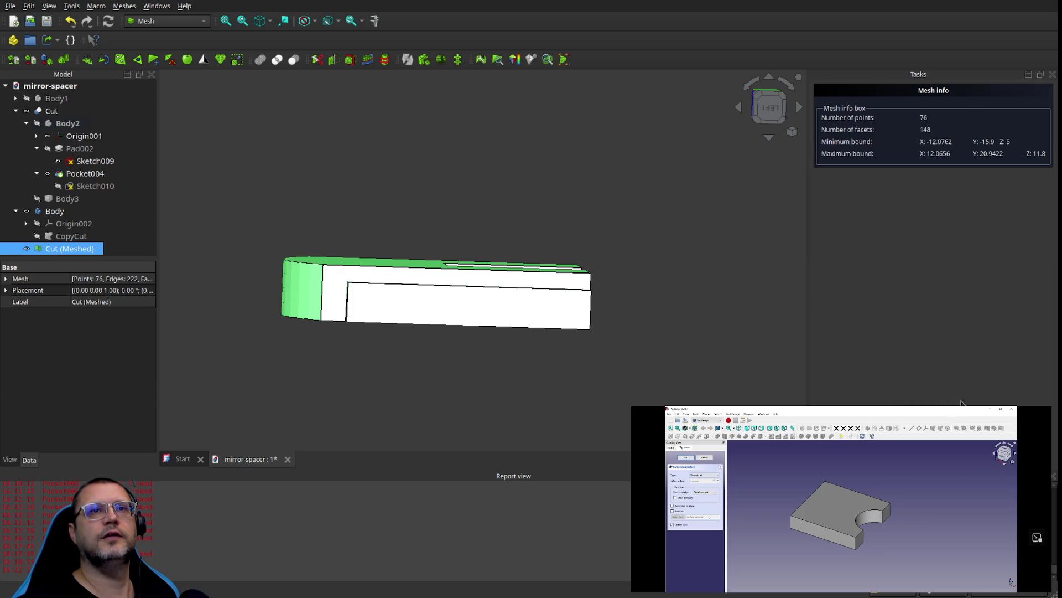
left_click(467, 211)
middle_click_drag(529, 228, 515, 265)
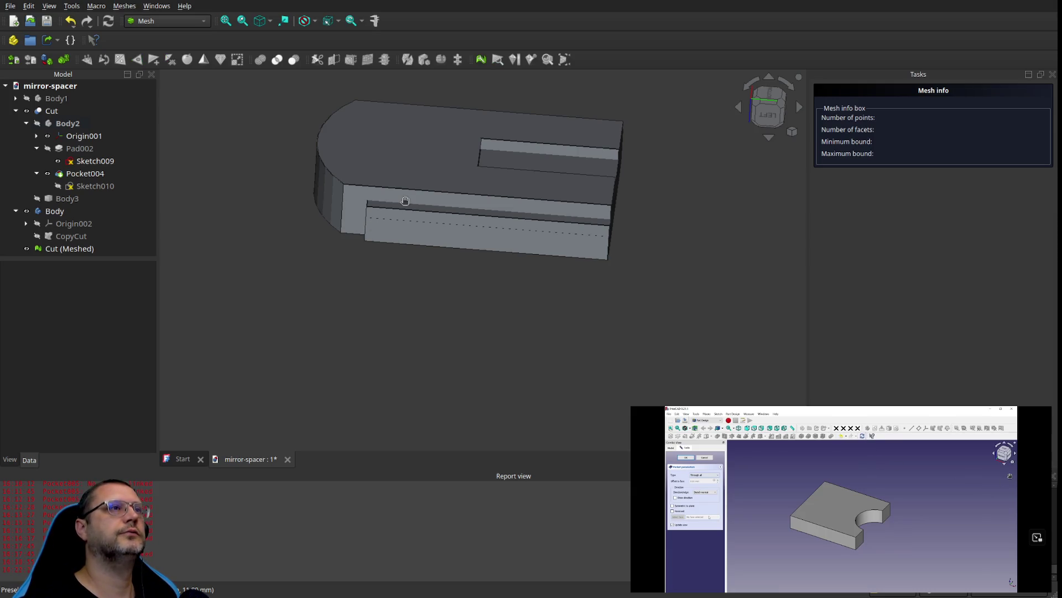
Step: Select Cut (Meshed) to read its 76 points and 148 facets in Mesh info
scroll(420, 184, "up", 3)
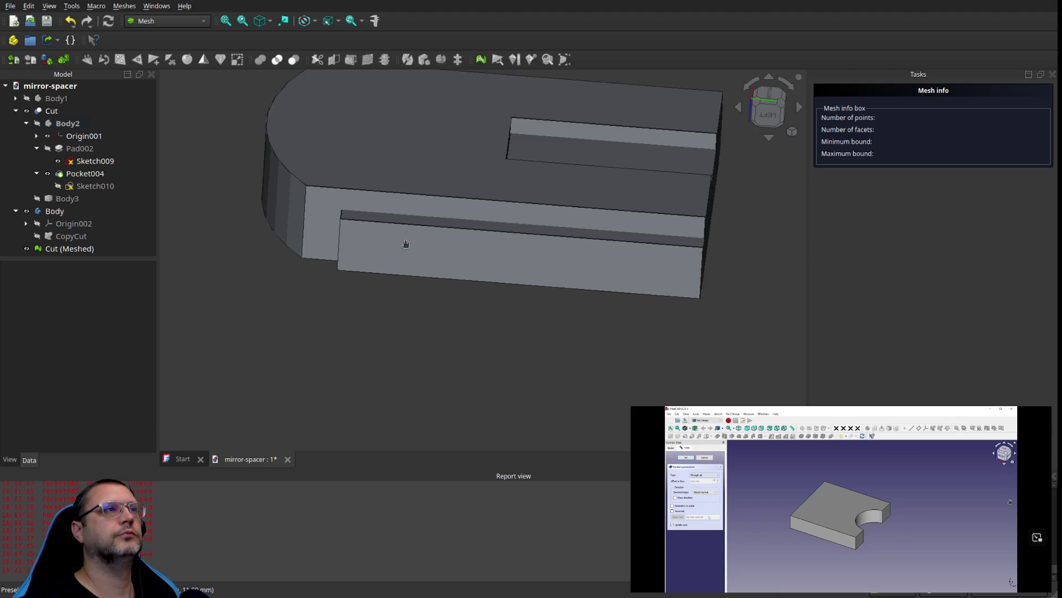
scroll(405, 244, "down", 3)
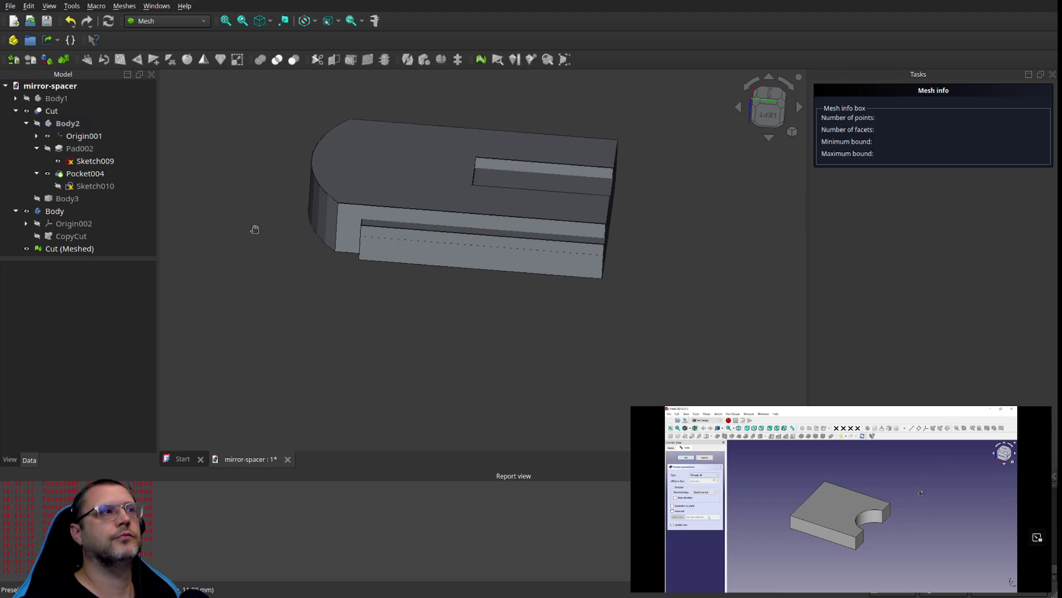
left_click(115, 252)
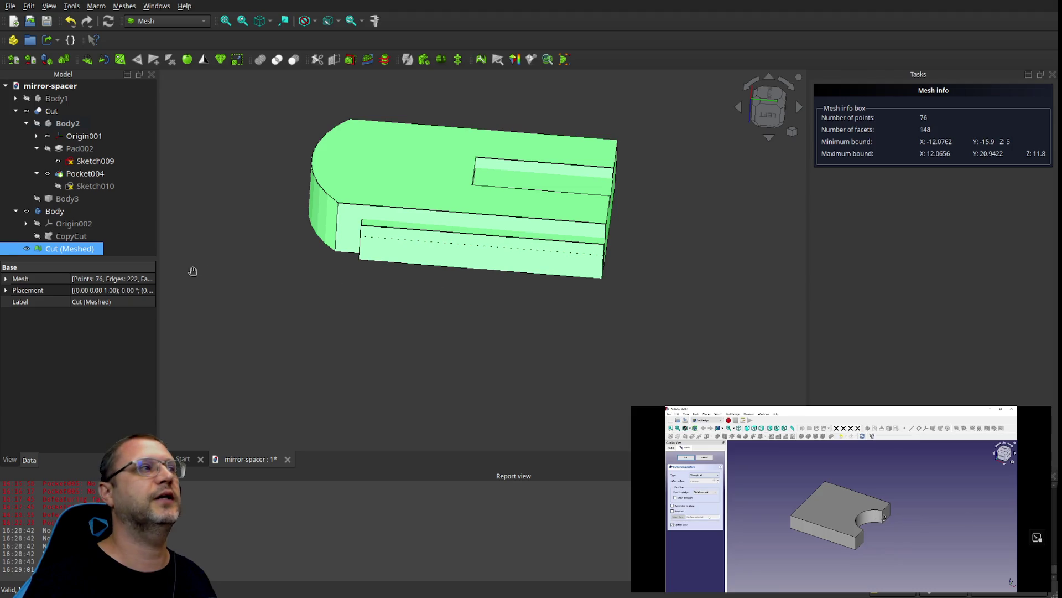
left_click(61, 236)
left_click(42, 249)
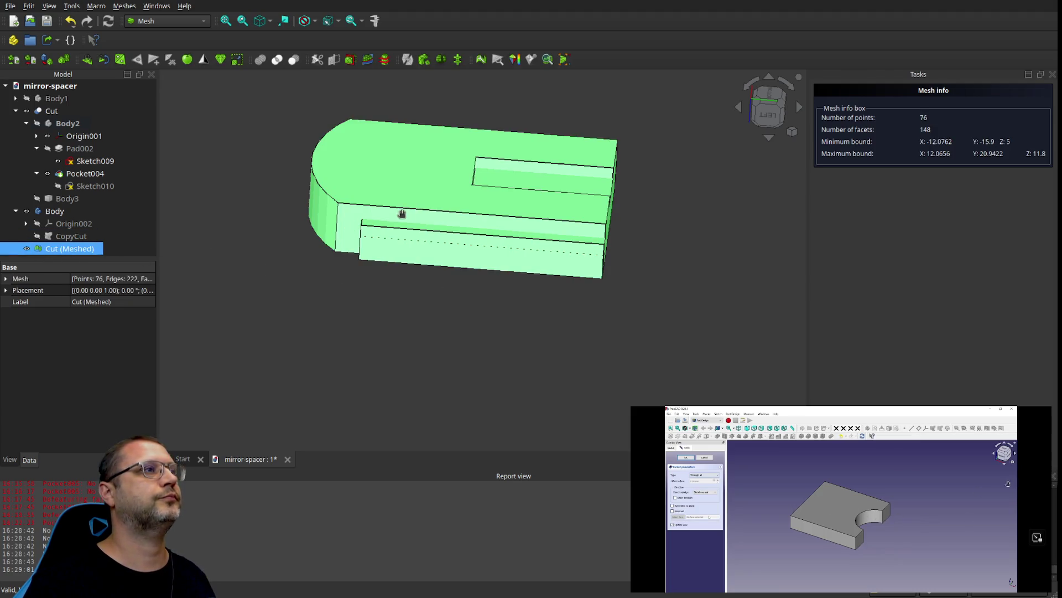
Step: Inspect Sketch009's properties, then reselect Cut (Meshed) and orbit around the mesh
left_click(85, 173)
left_click(95, 161, "ctrl")
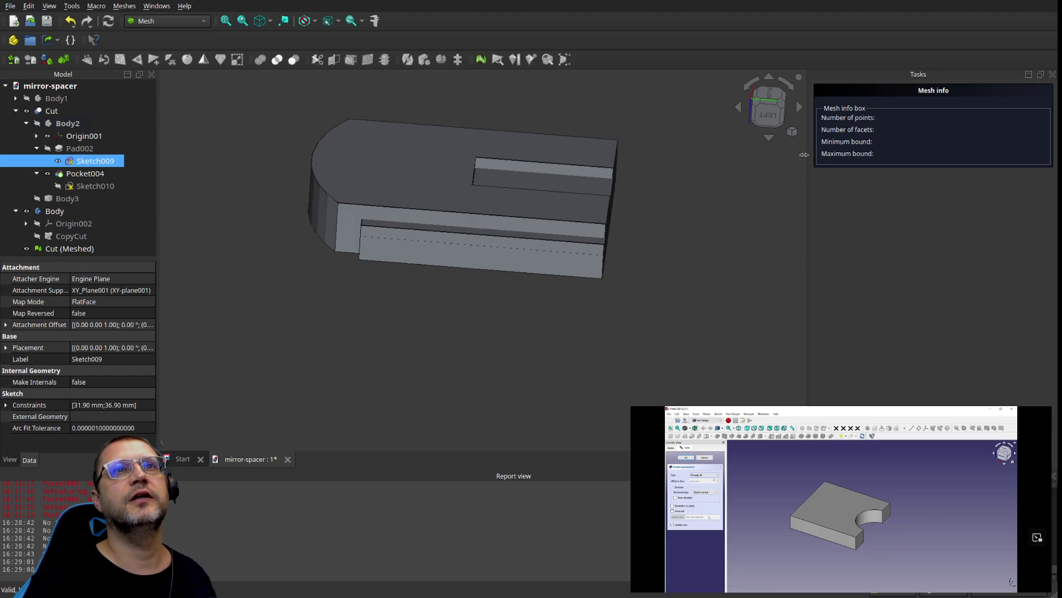
left_click(248, 350)
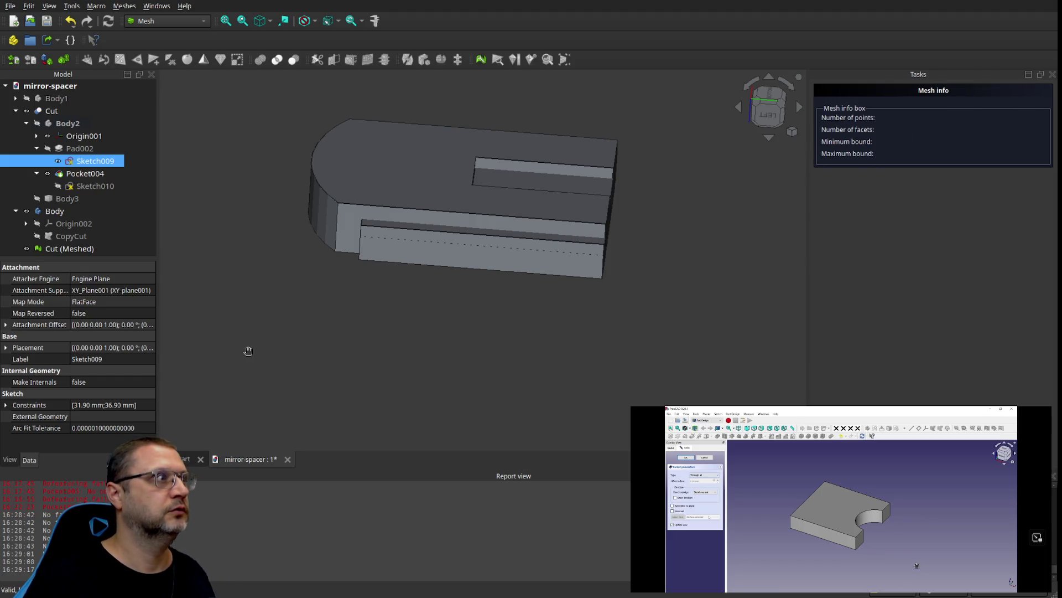
triple_click(249, 332)
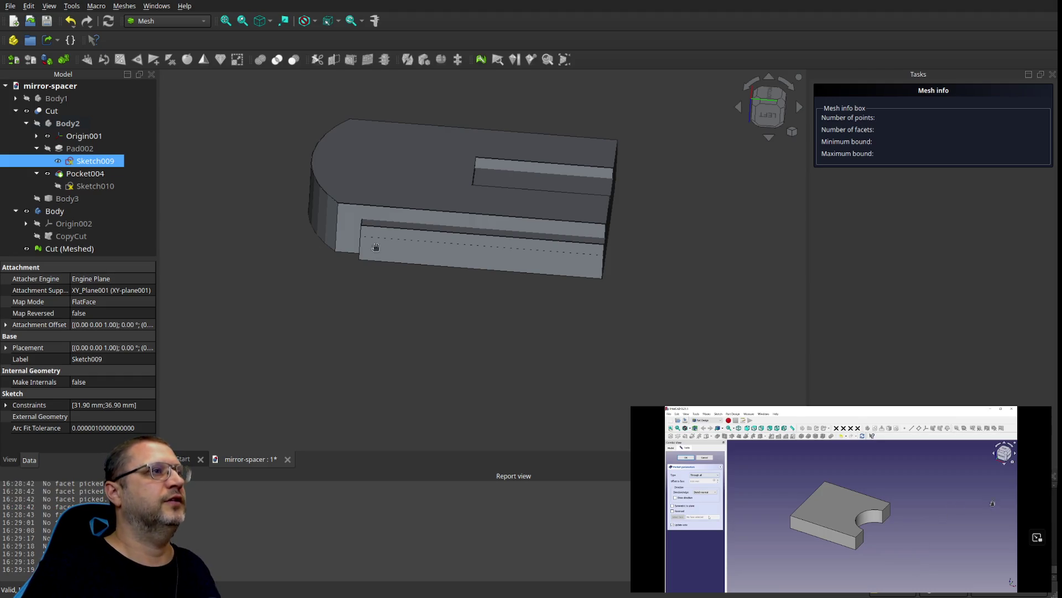
left_click(65, 253)
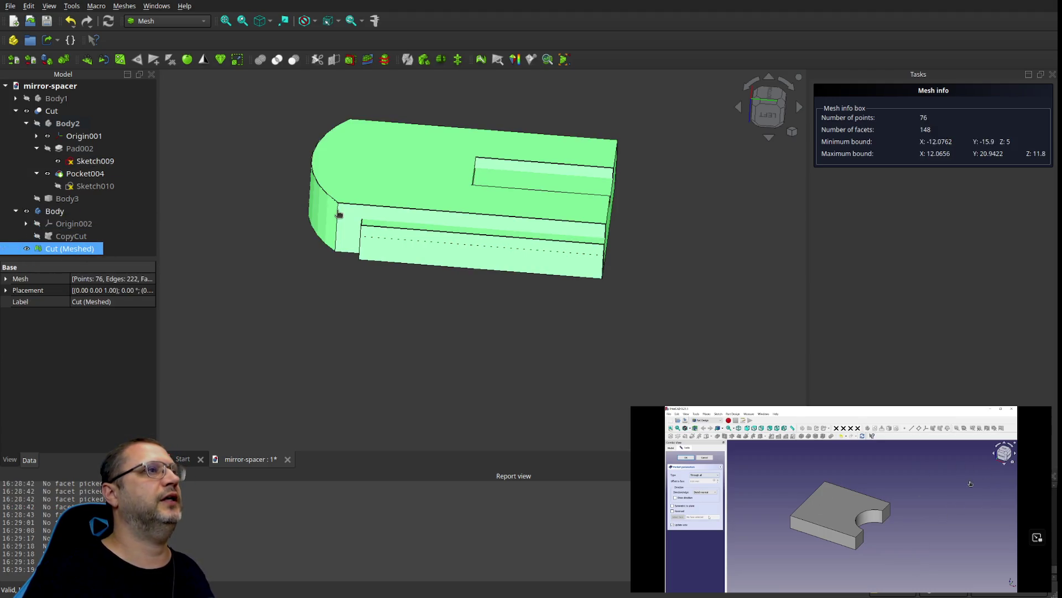
mouse_move(512, 195)
middle_mouse_down()
mouse_move(484, 233)
mouse_move(441, 225)
mouse_move(380, 187)
mouse_move(450, 214)
middle_mouse_up()
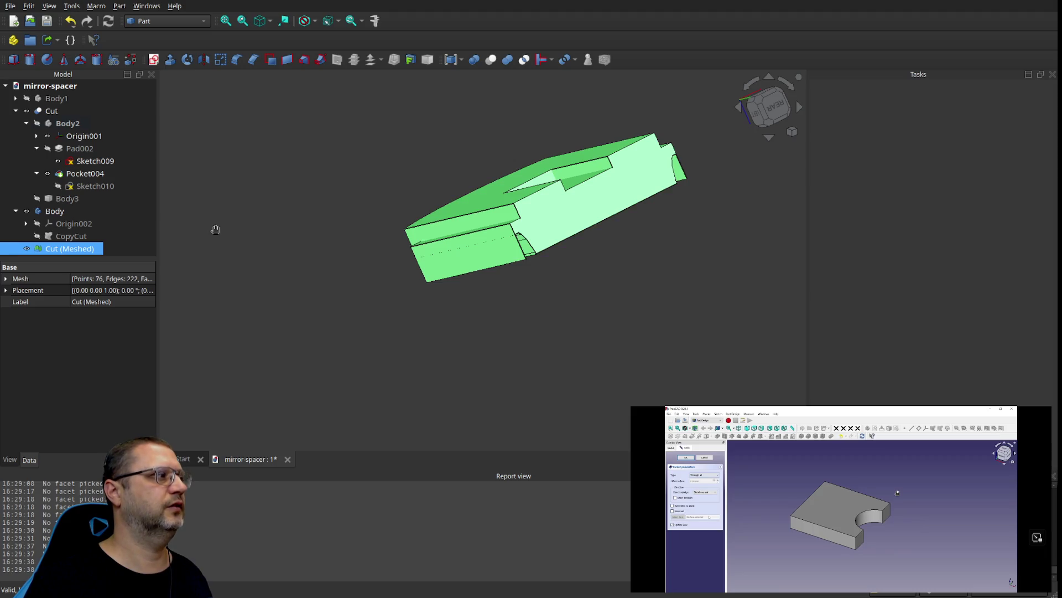
Step: Select Sketch009 in the tree to view its properties
left_click(237, 390)
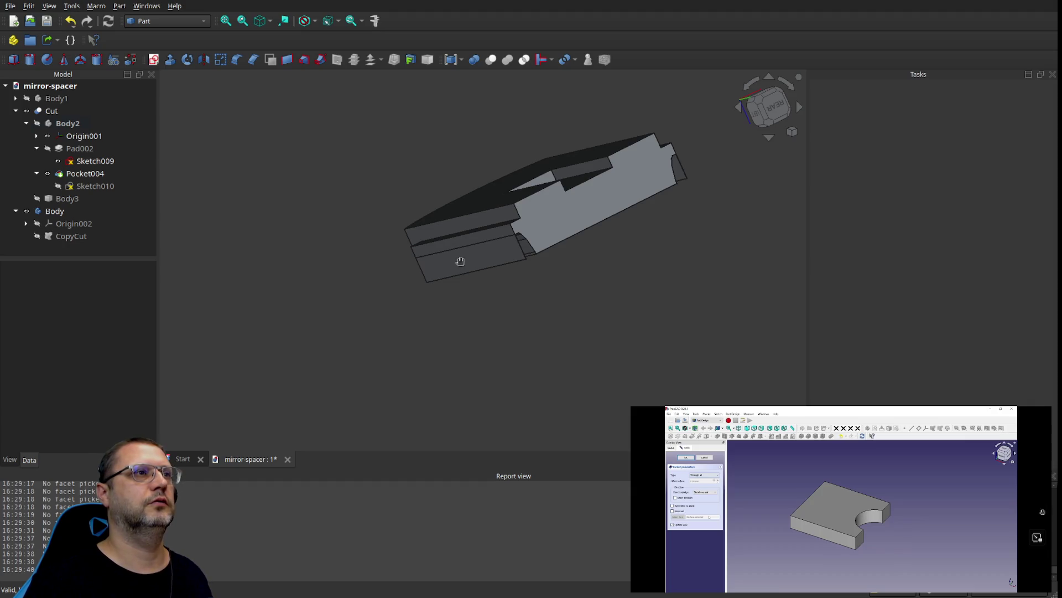
scroll(542, 296, "down", 3)
scroll(556, 276, "up", 3)
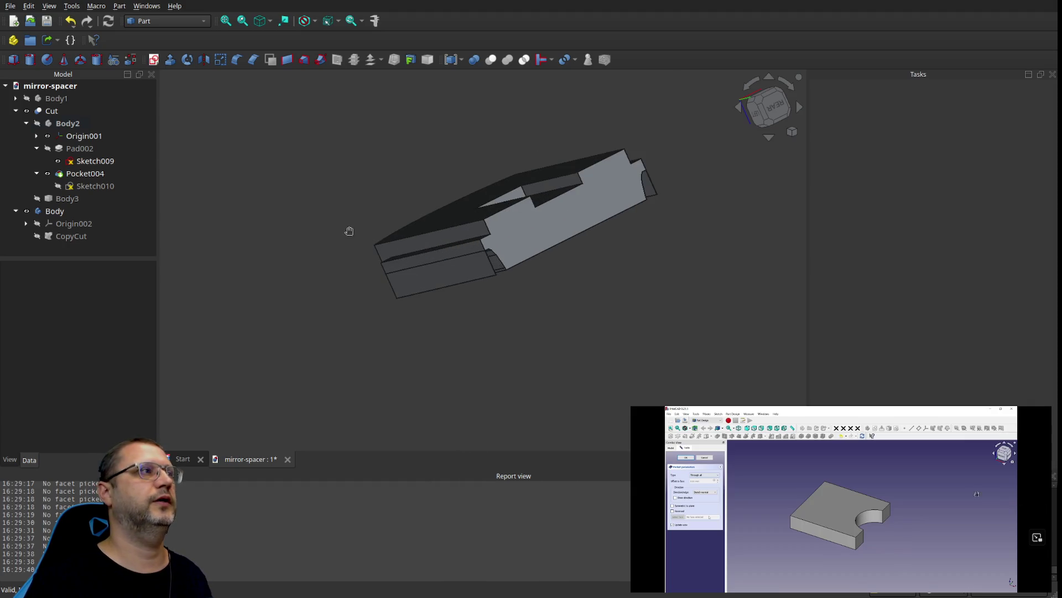
left_click(97, 175)
left_click(98, 163)
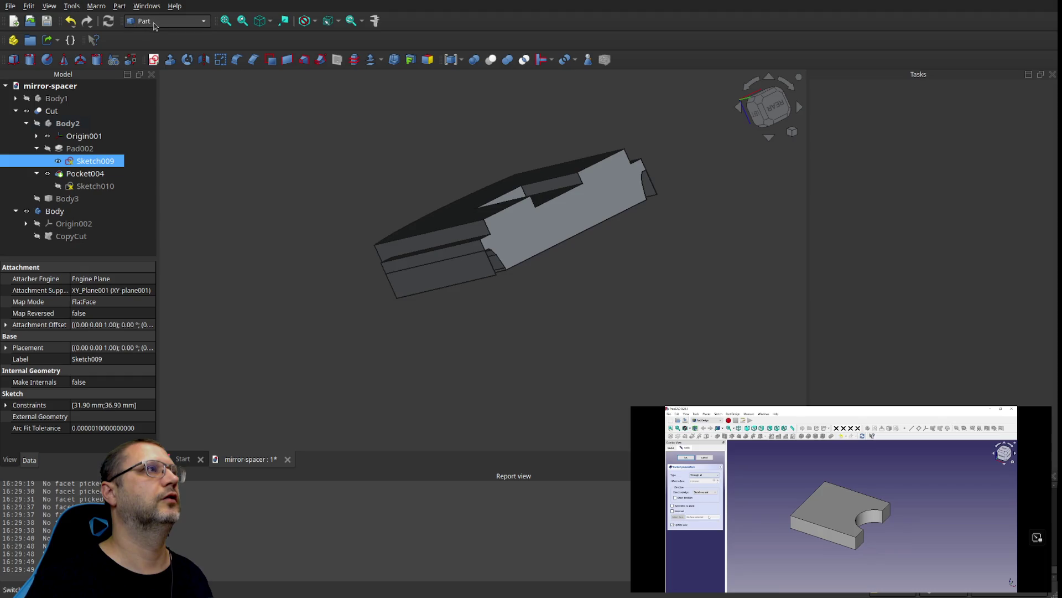
Step: In Part Design, start and cancel a new sketch, then view the model from the rear
left_click(173, 97)
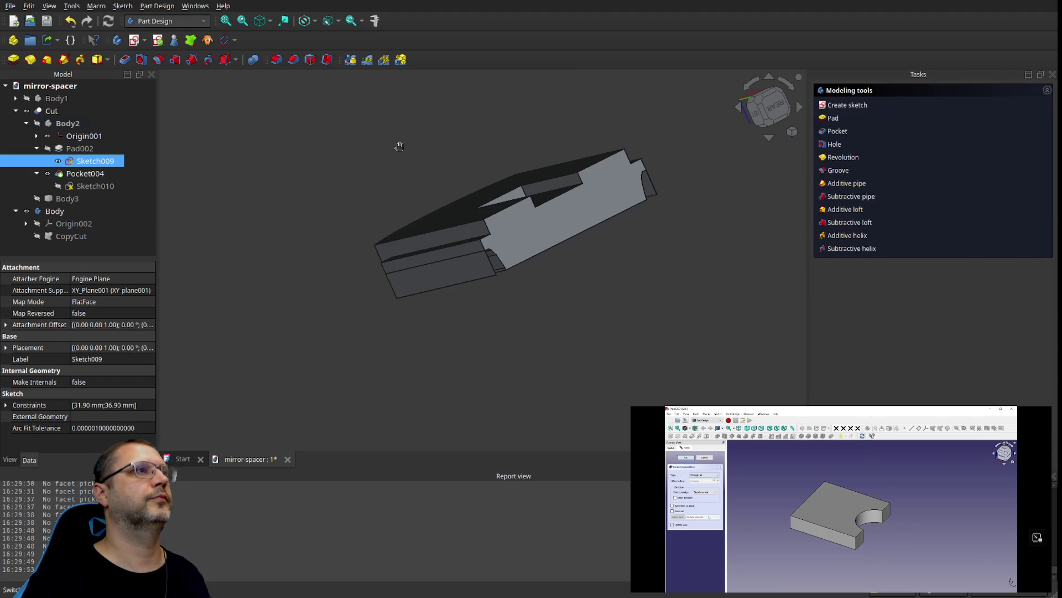
left_click(865, 108)
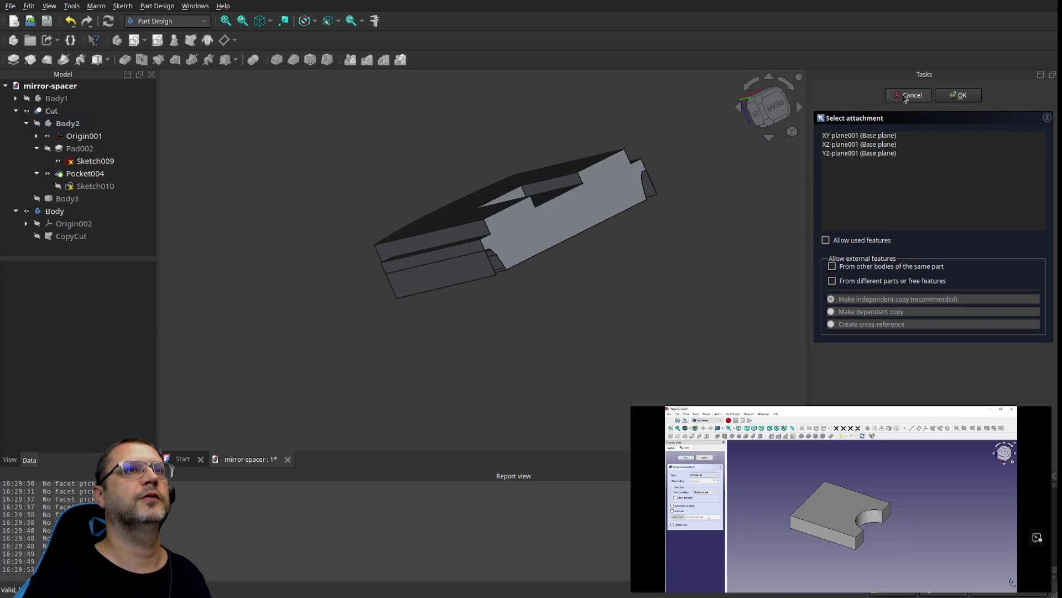
left_click(910, 98)
left_click_drag(763, 103, 771, 106)
left_click(770, 107)
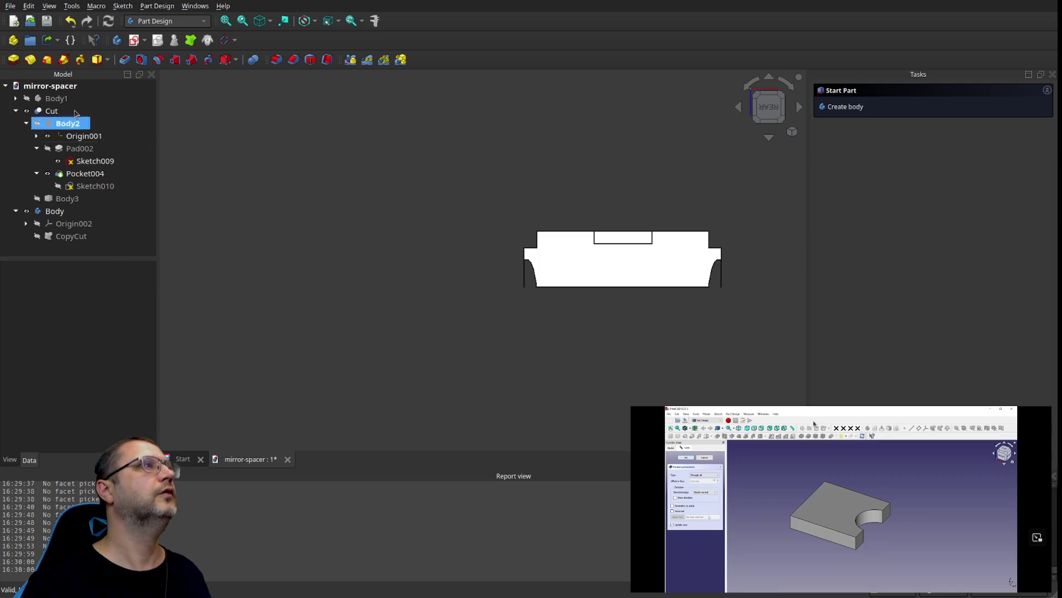
Step: Close mirror-spacer without saving and reopen mirror-spacer.FCStd from Recent Files
left_click(14, 6)
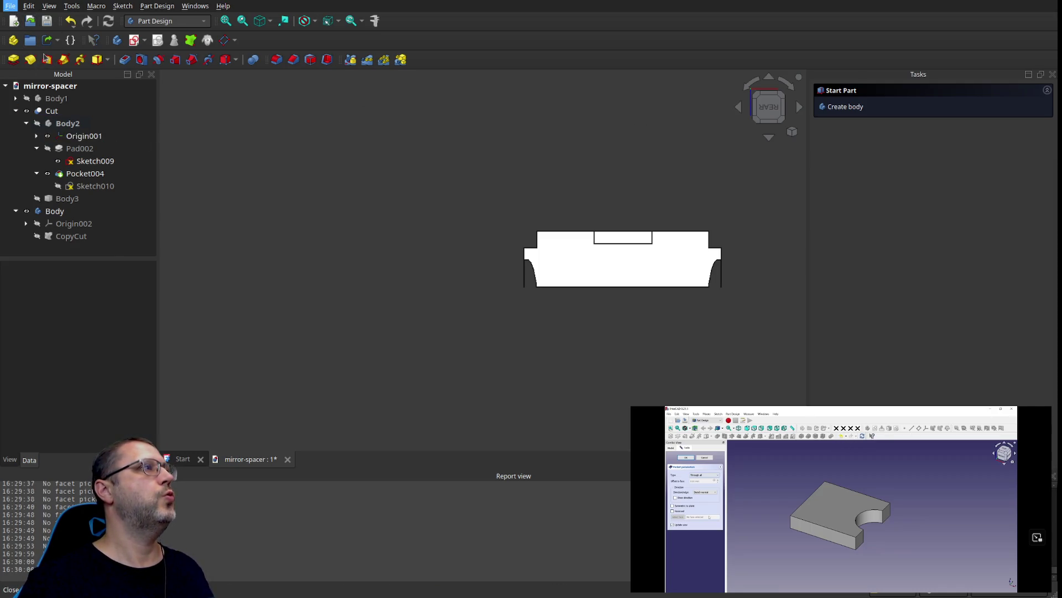
key("Escape")
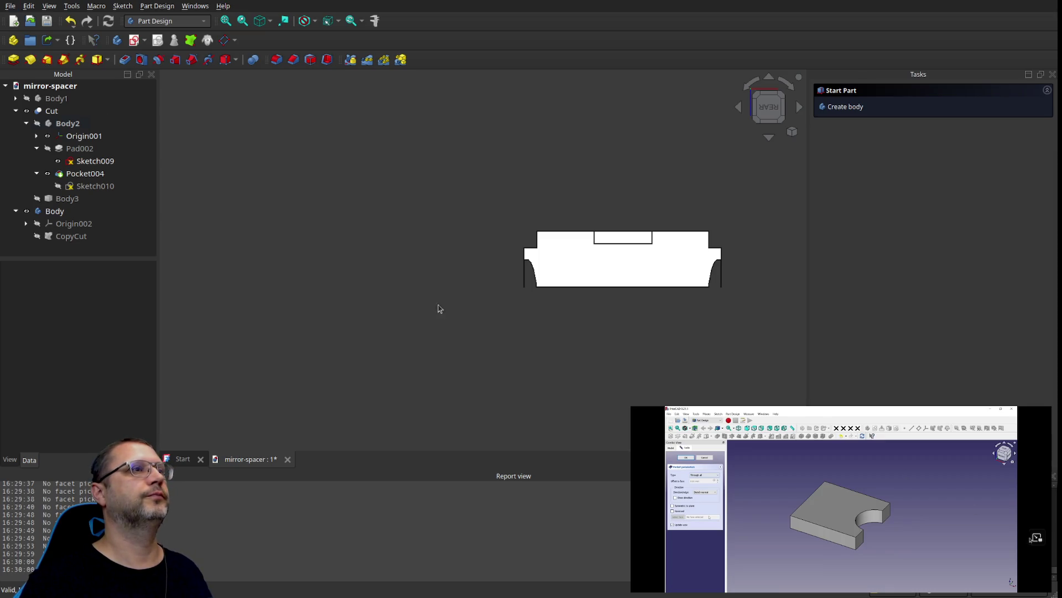
key("ctrl+w")
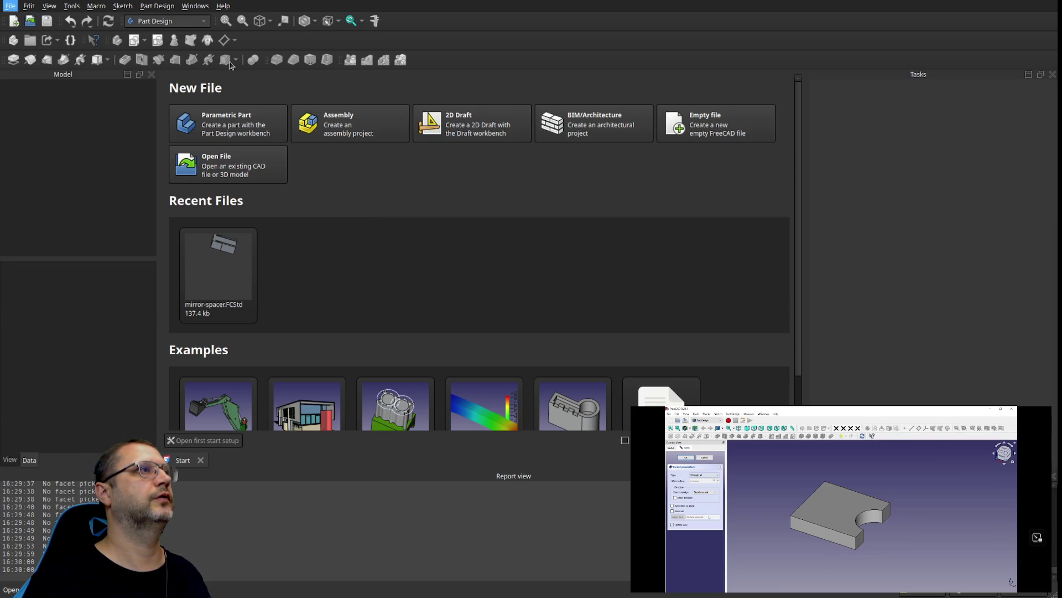
left_click(218, 271)
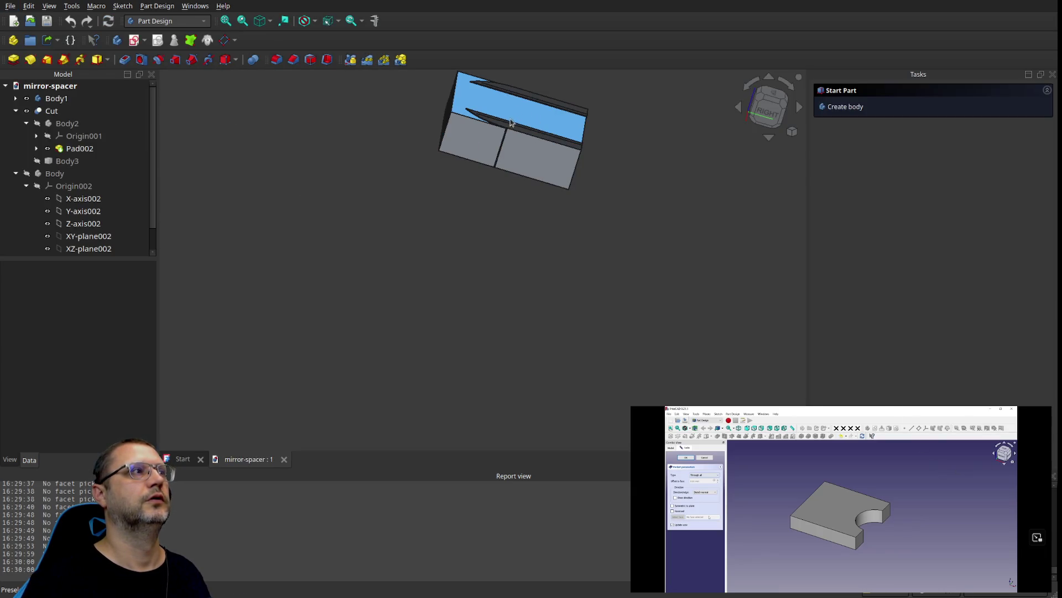
scroll(610, 113, "down", 1)
scroll(613, 113, "up", 5)
scroll(613, 113, "down", 3)
mouse_move(613, 144)
middle_mouse_down()
mouse_move(629, 187)
mouse_move(649, 83)
mouse_move(572, 208)
mouse_move(548, 282)
mouse_move(537, 281)
middle_mouse_up()
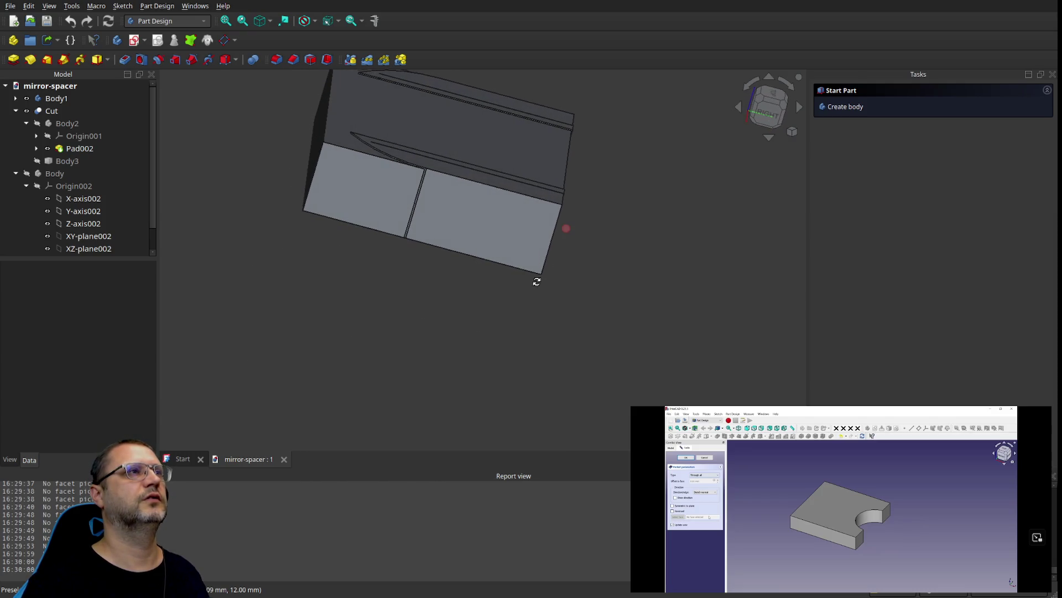
Step: Make Origin001, Body3 and Body2 visible in the 3D view
left_click(54, 174)
left_click(28, 186)
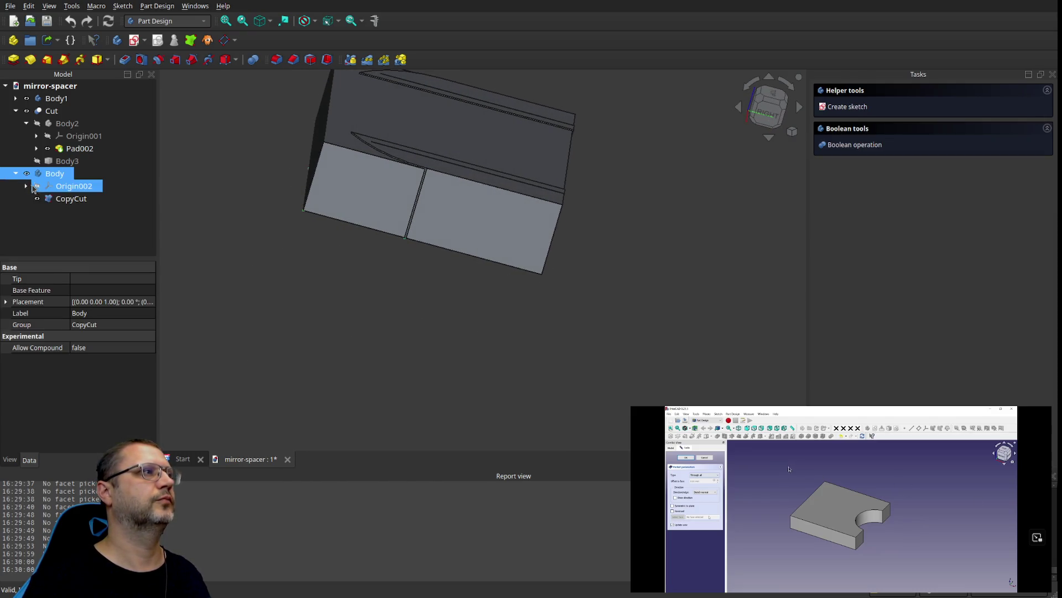
left_click(34, 187)
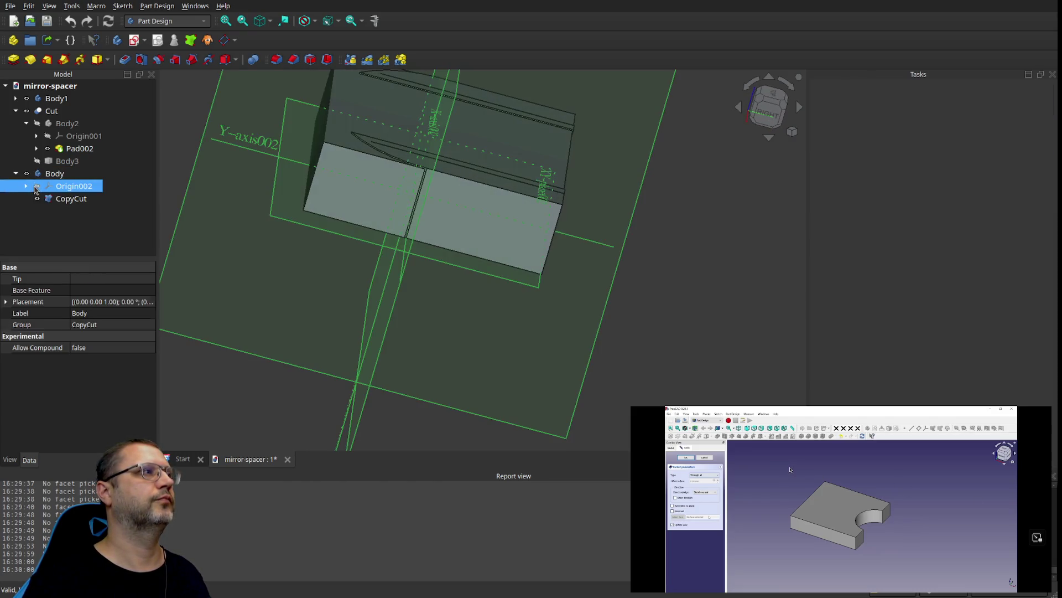
left_click(48, 135)
left_click(47, 161)
left_click(38, 161)
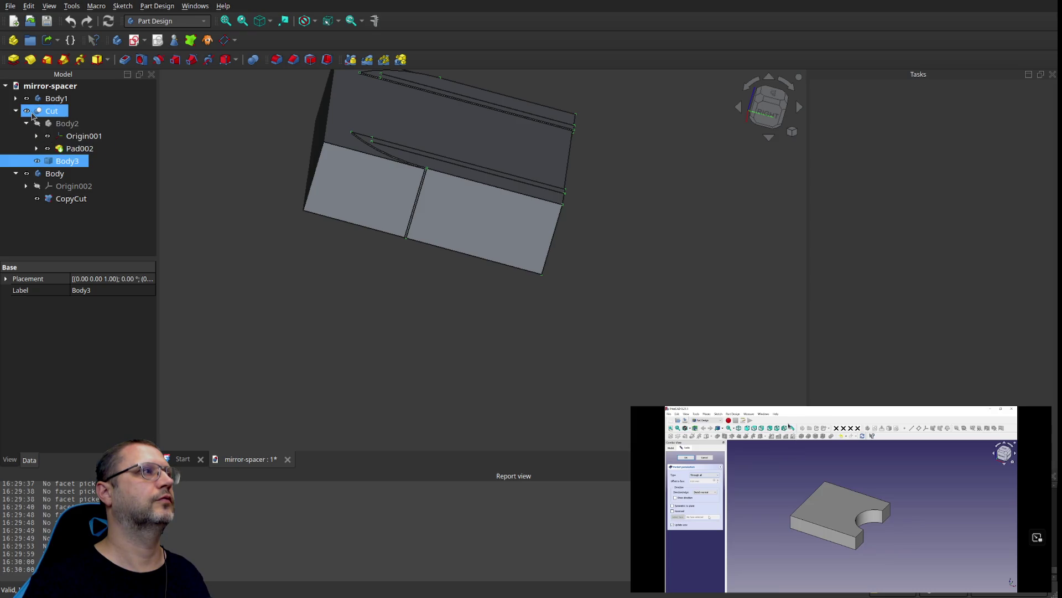
left_click(38, 123)
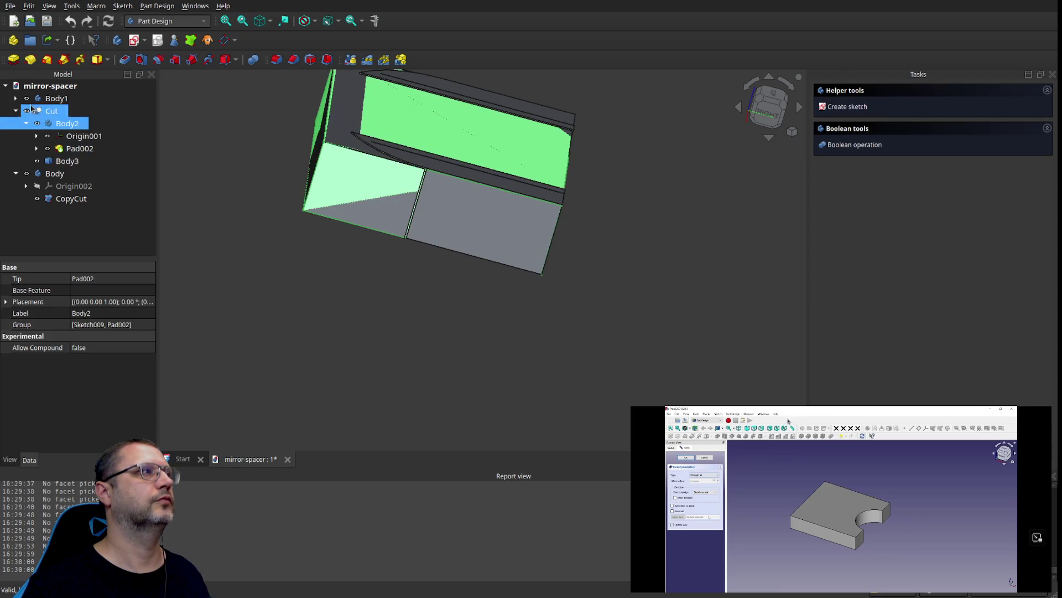
Step: Hide Body1, review Body2 and Body3, then close the document discarding changes
left_click(50, 98)
left_click(34, 173)
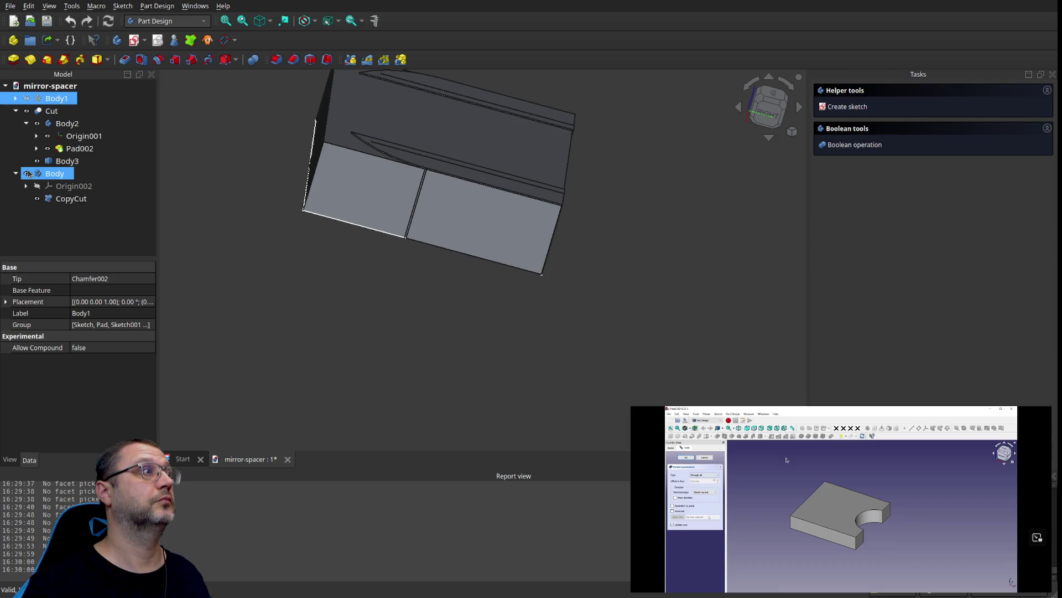
left_click(45, 161, "ctrl")
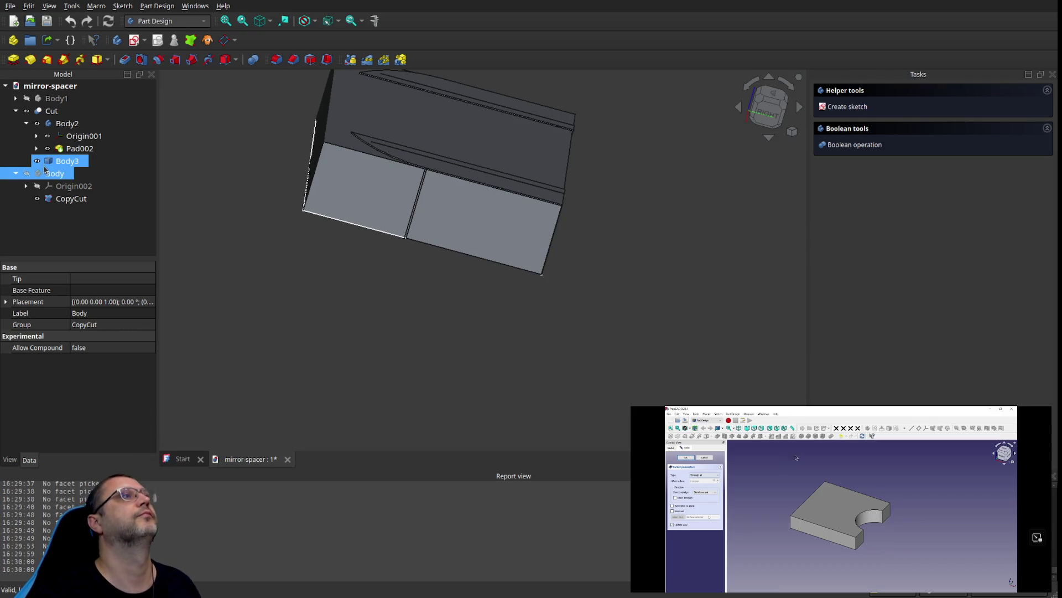
left_click(63, 123)
left_click(42, 161)
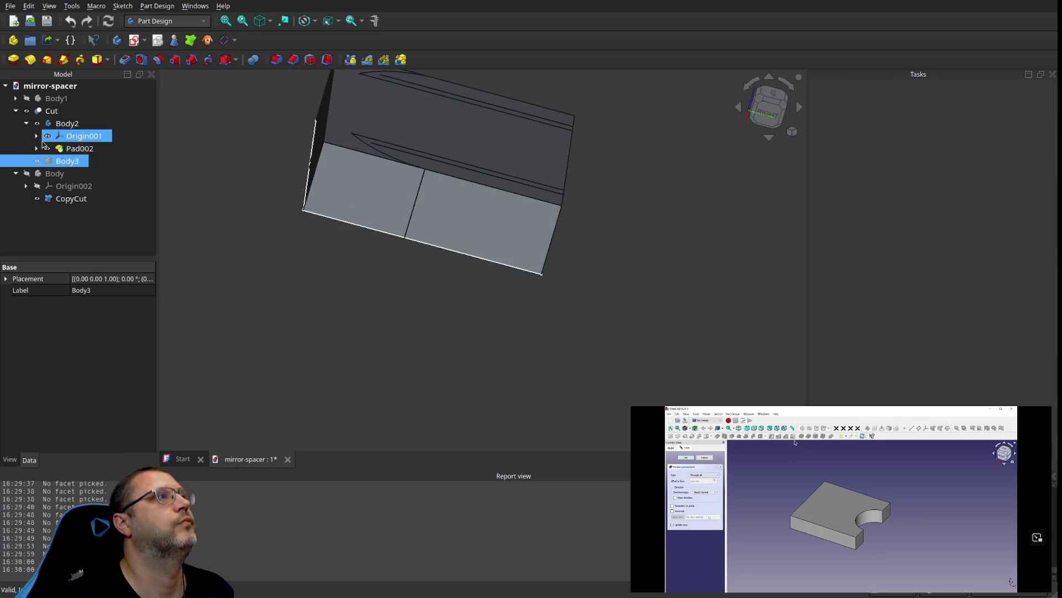
key("alt")
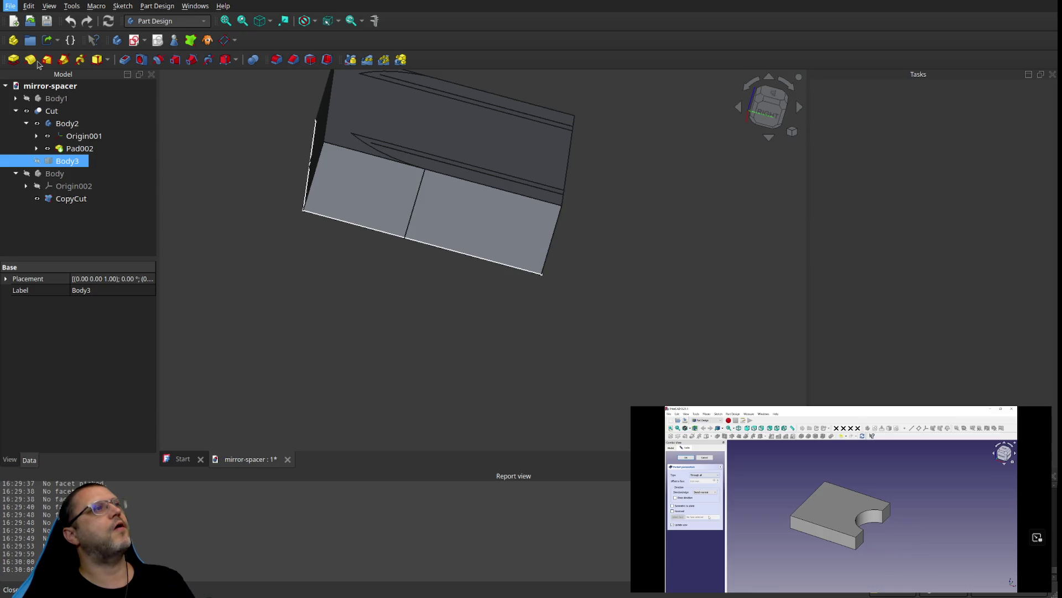
key("ctrl+w")
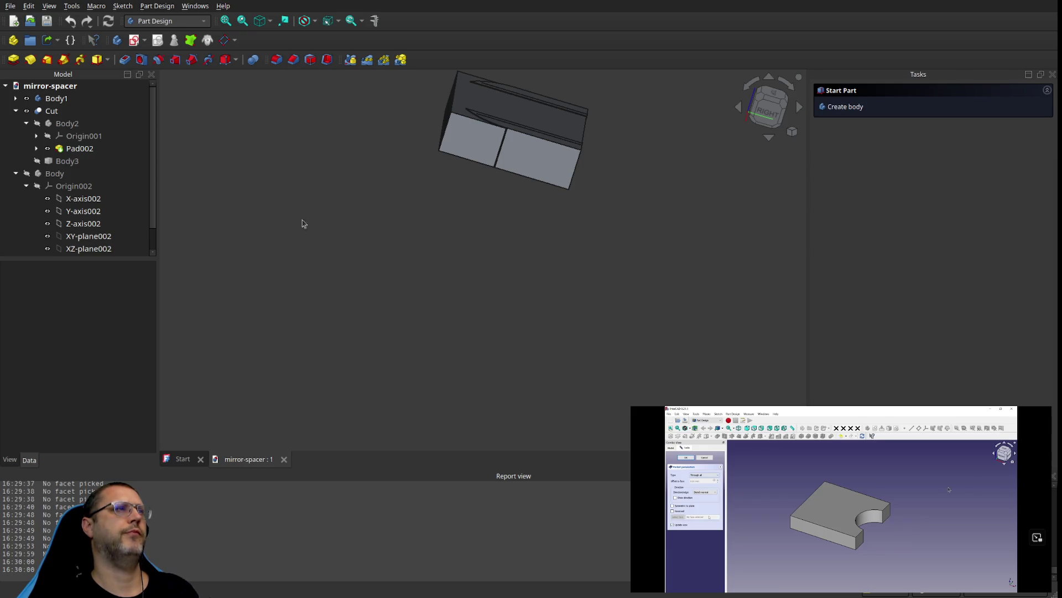
Step: Show Body and expand Body1 to inspect its sketches, pockets and chamfer
left_click(26, 173)
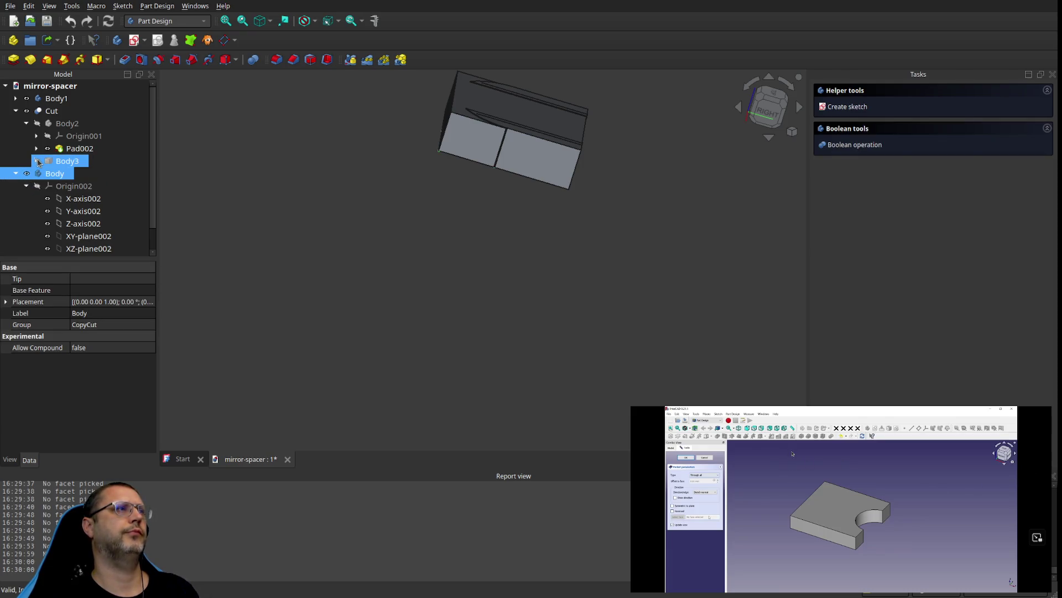
double_click(53, 98)
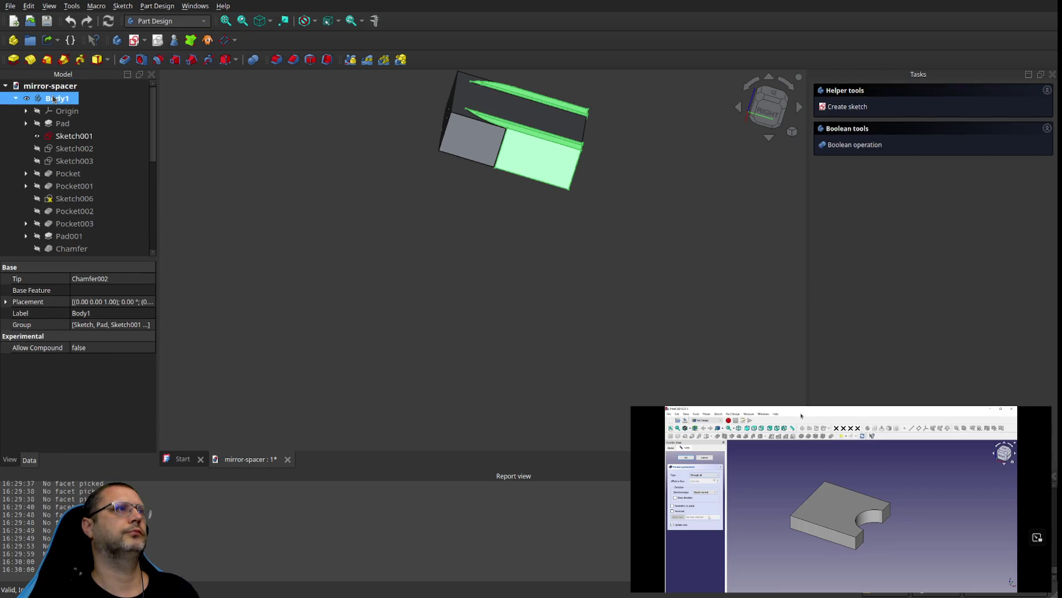
left_click(36, 150)
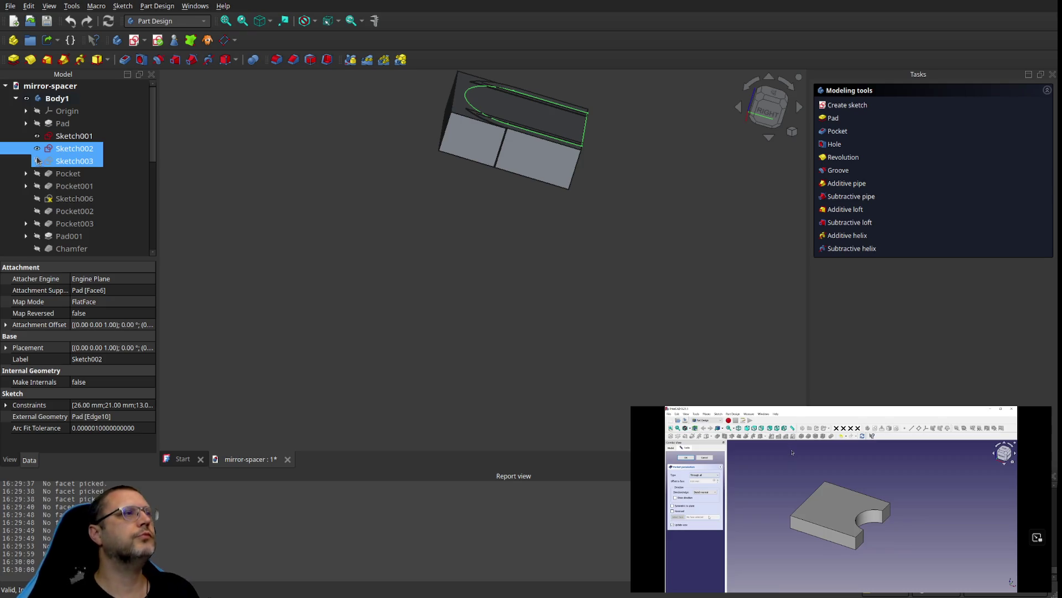
left_click(36, 161)
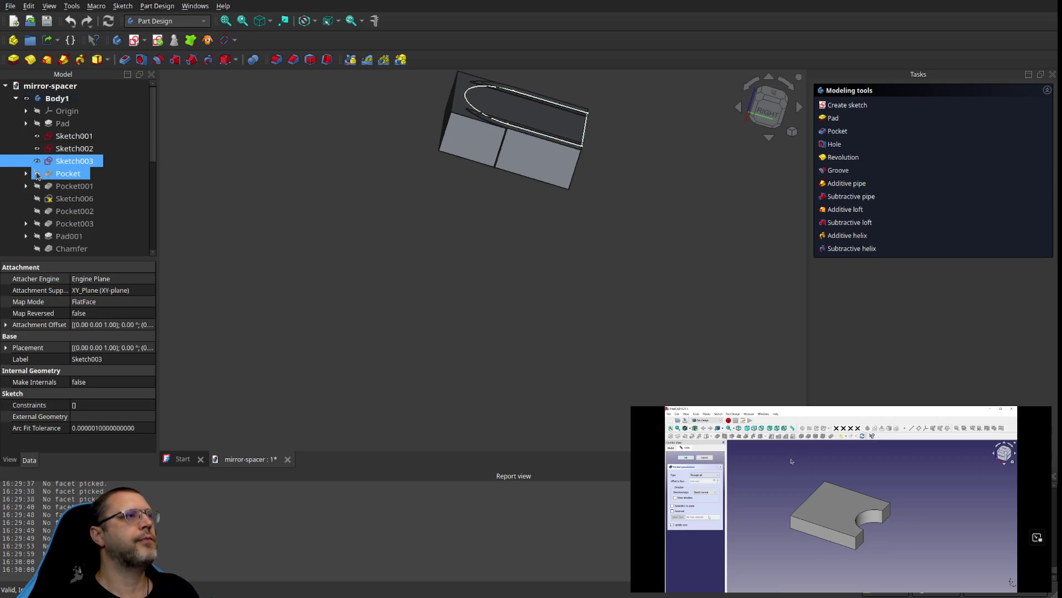
left_click(33, 175)
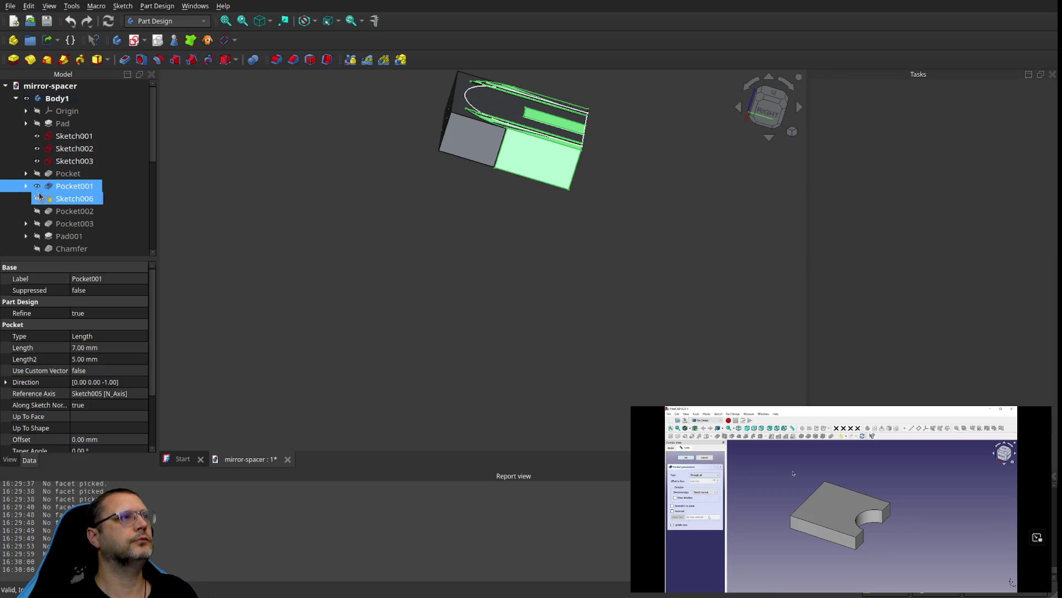
left_click(37, 198)
left_click(39, 224)
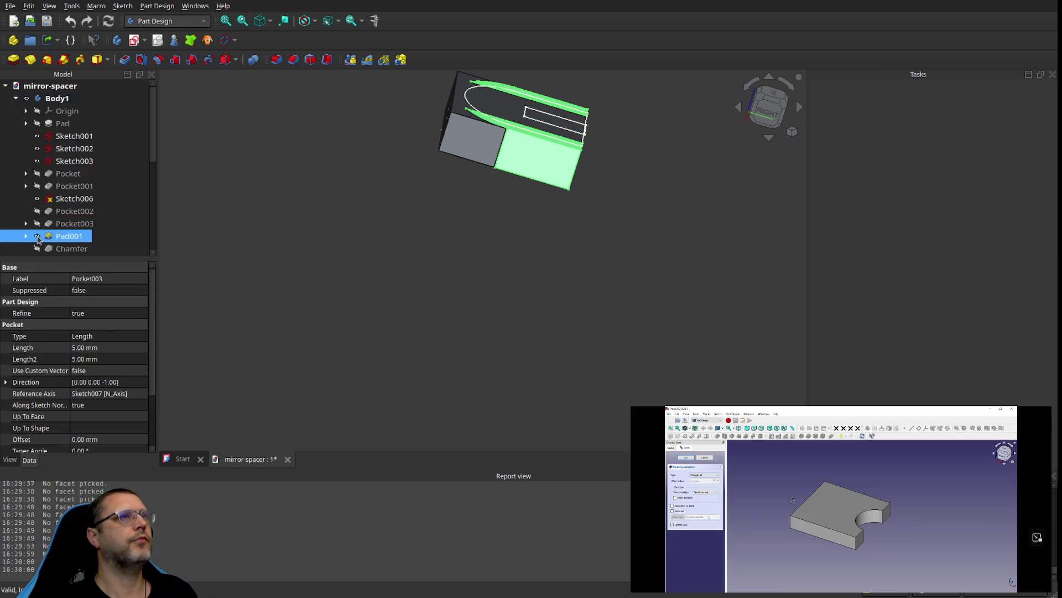
left_click(40, 249)
Step: Inspect the Pocket002, Chamfer001 and Pad001 settings in Body1
scroll(40, 236, "down", 2)
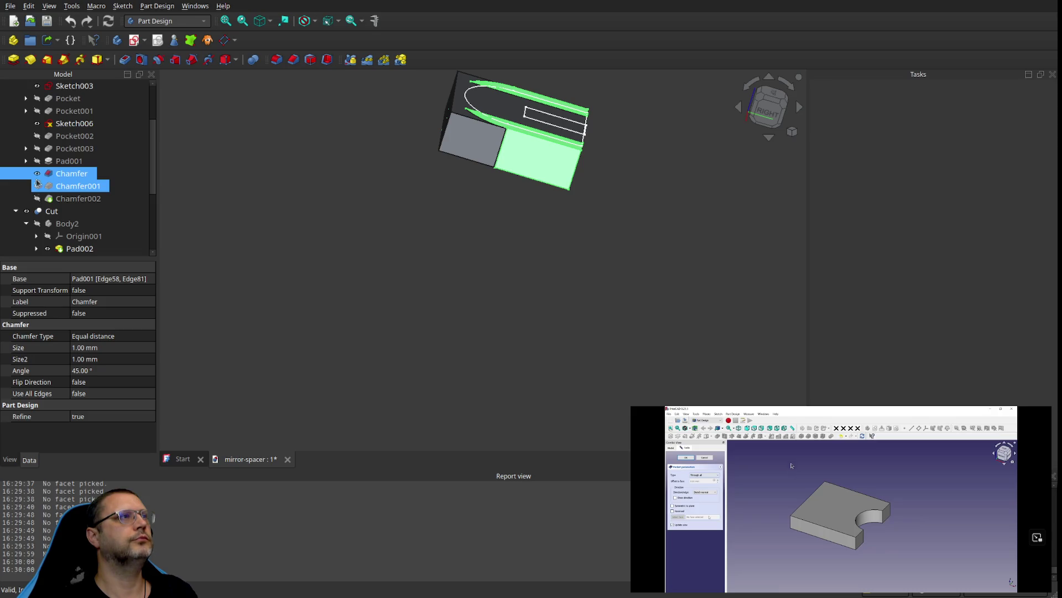
left_click(39, 148)
left_click(38, 137)
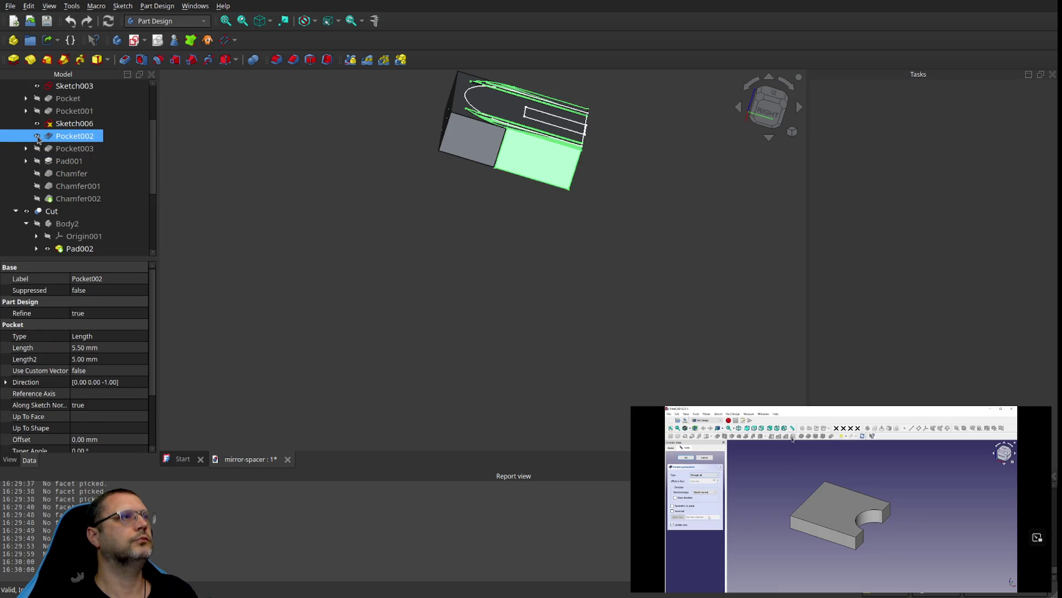
left_click(37, 186)
left_click(37, 174)
left_click(38, 161)
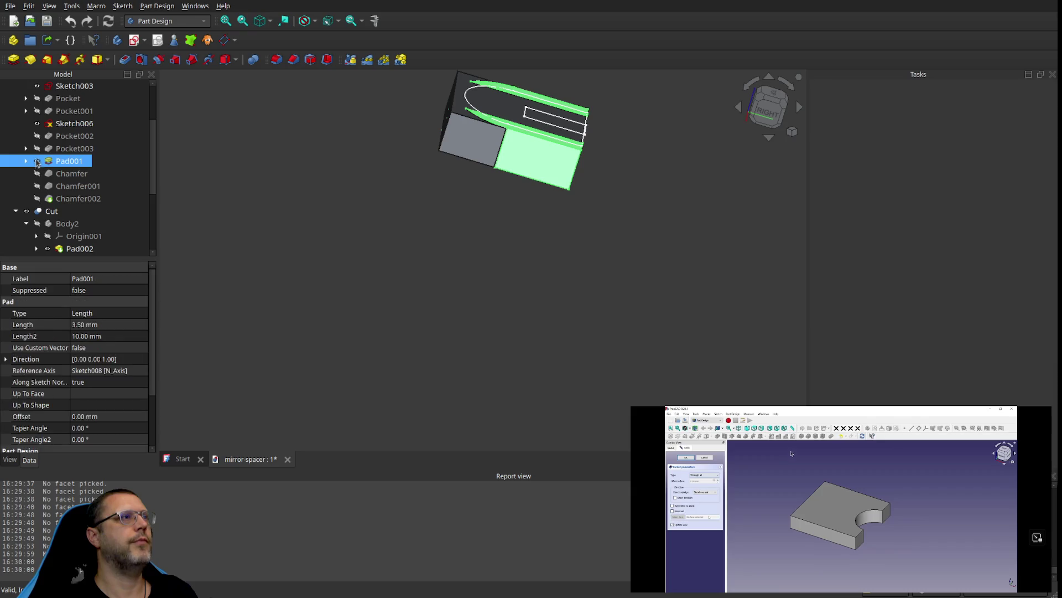
Step: Select Body2, Body and Body1 in turn to review their properties
left_click(38, 224)
scroll(260, 201, "down", 3)
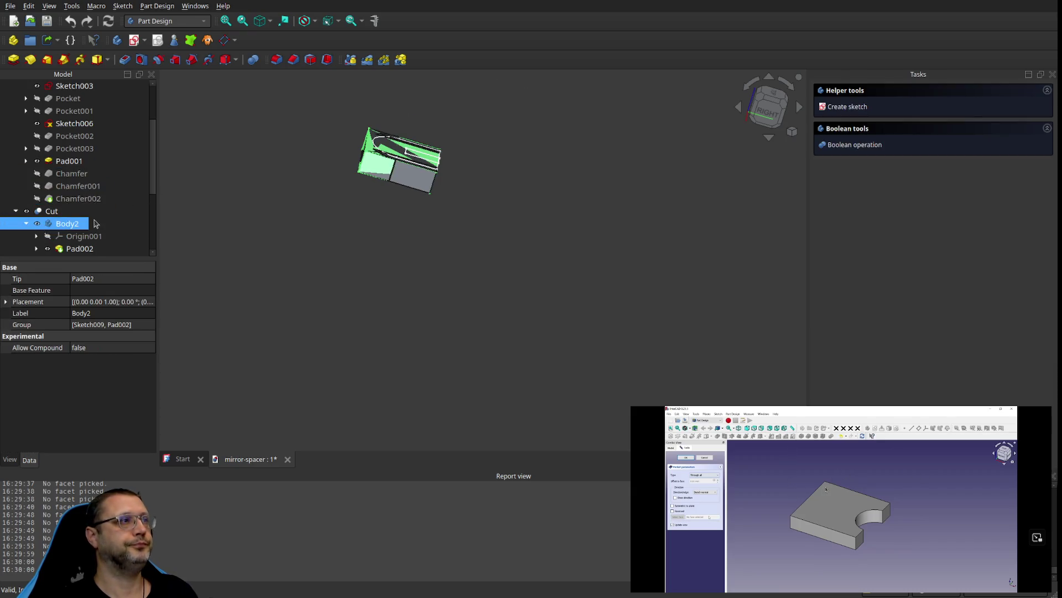
scroll(31, 200, "down", 3)
left_click(29, 199)
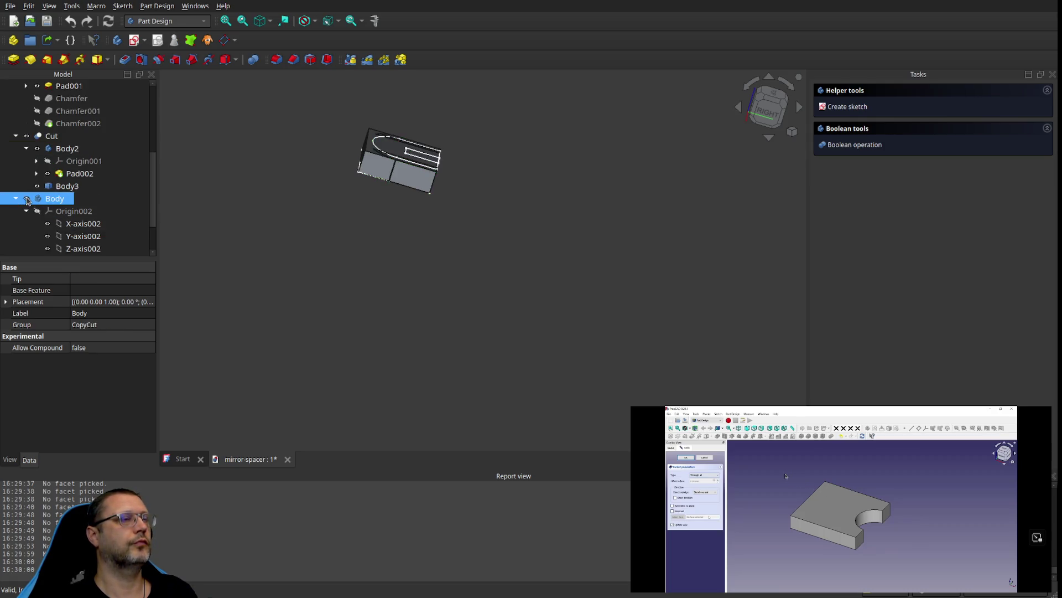
scroll(29, 200, "up", 4)
left_click(32, 100)
Step: Collapse Body1, Cut and Body, select Cut and orbit to show its rounded face
left_click(16, 100)
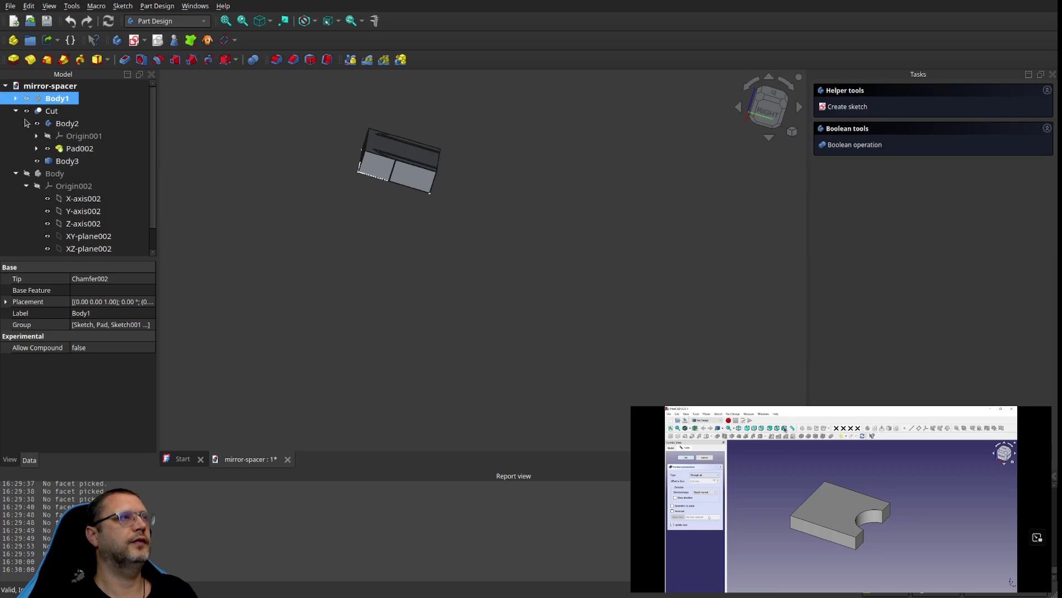
left_click(26, 110)
left_click(16, 111)
left_click(27, 127, "ctrl")
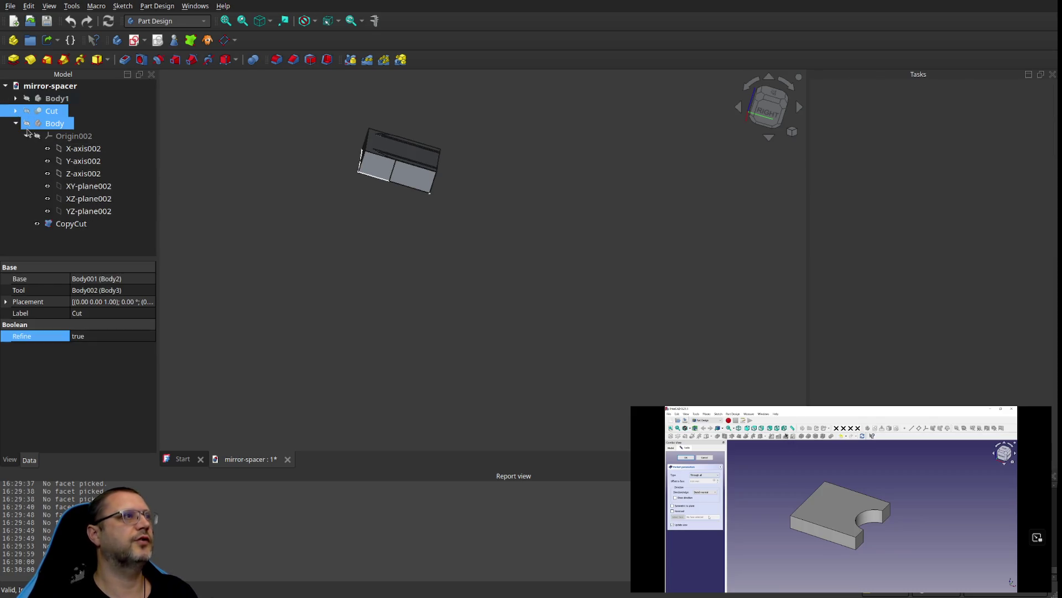
left_click(27, 127)
left_click(16, 123)
left_click(33, 110)
scroll(340, 179, "up", 3)
mouse_move(340, 179)
middle_mouse_down()
mouse_move(481, 197)
mouse_move(512, 150)
mouse_move(482, 189)
middle_mouse_up()
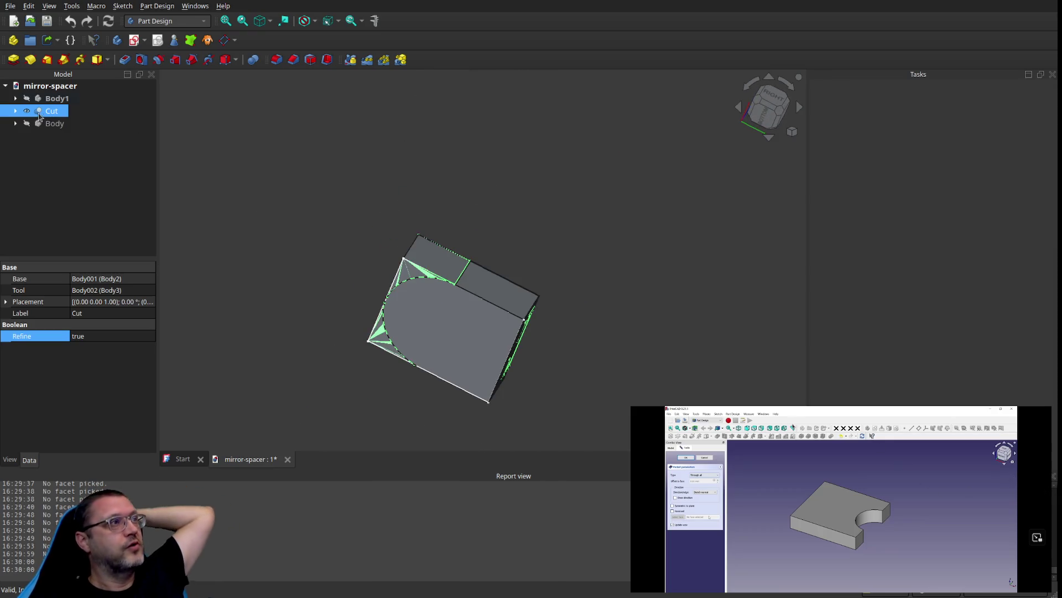
Step: Hide Body, expand Cut and open the Transform task on Body3
left_click(26, 126)
left_click(26, 124)
left_click(16, 112)
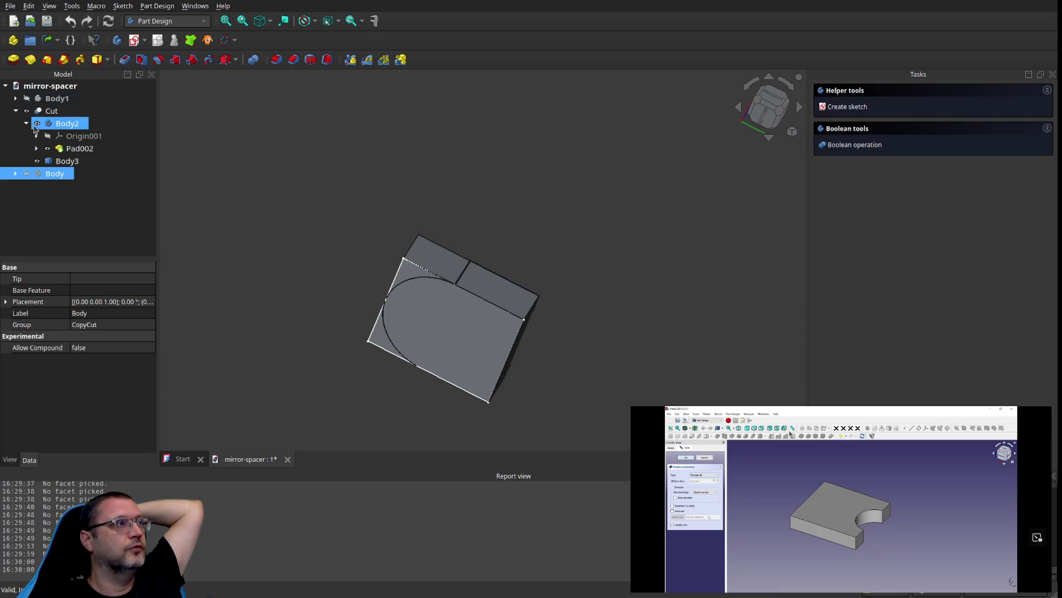
left_click(40, 161)
double_click(40, 161)
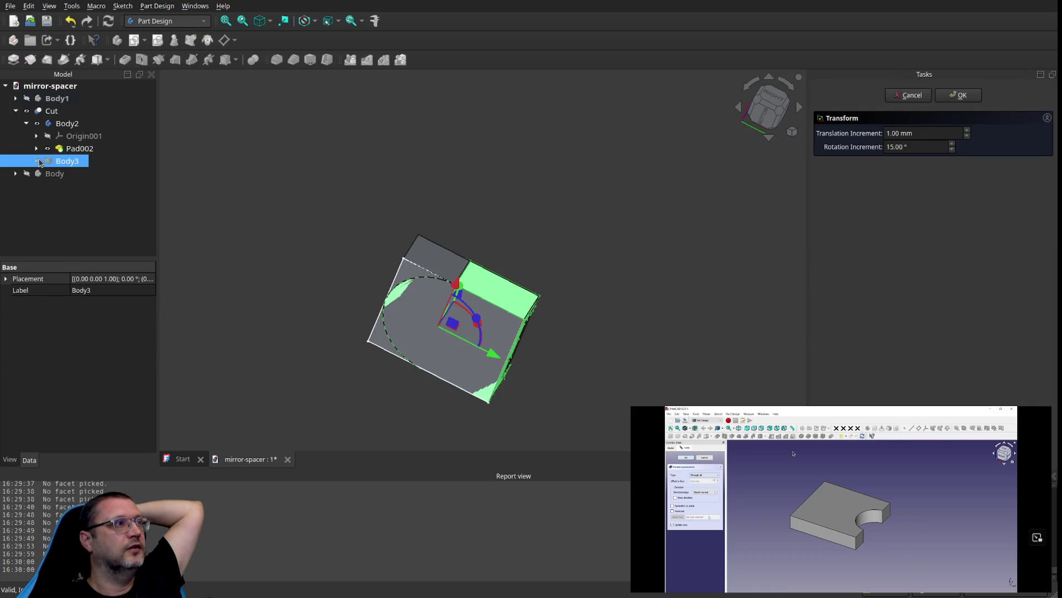
Step: Inspect Pad002, its sketch and Origin001's axes, then expand the Body item
left_click(47, 151)
left_click(36, 148)
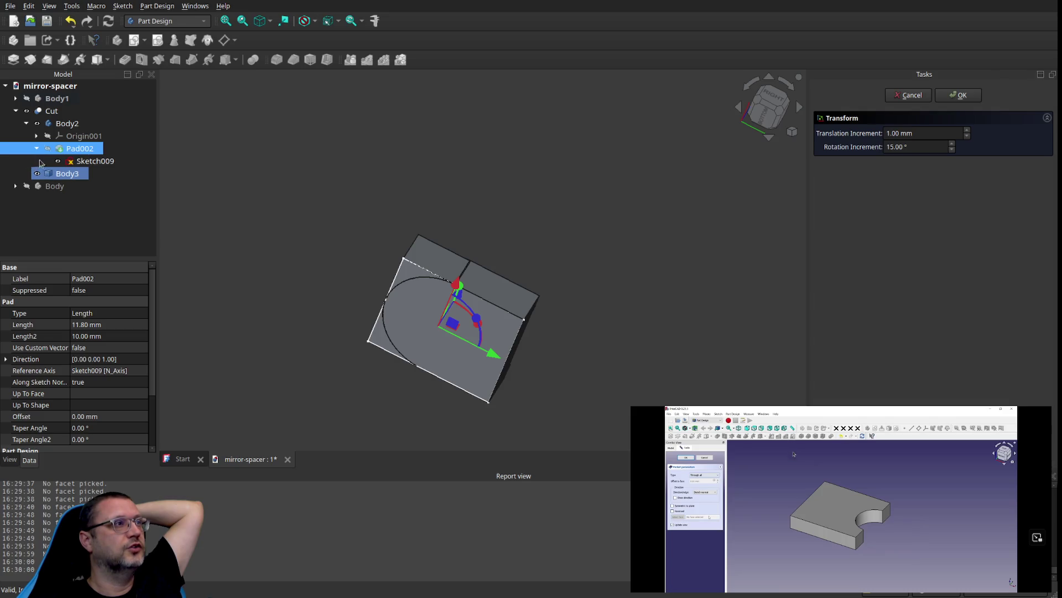
left_click(36, 136)
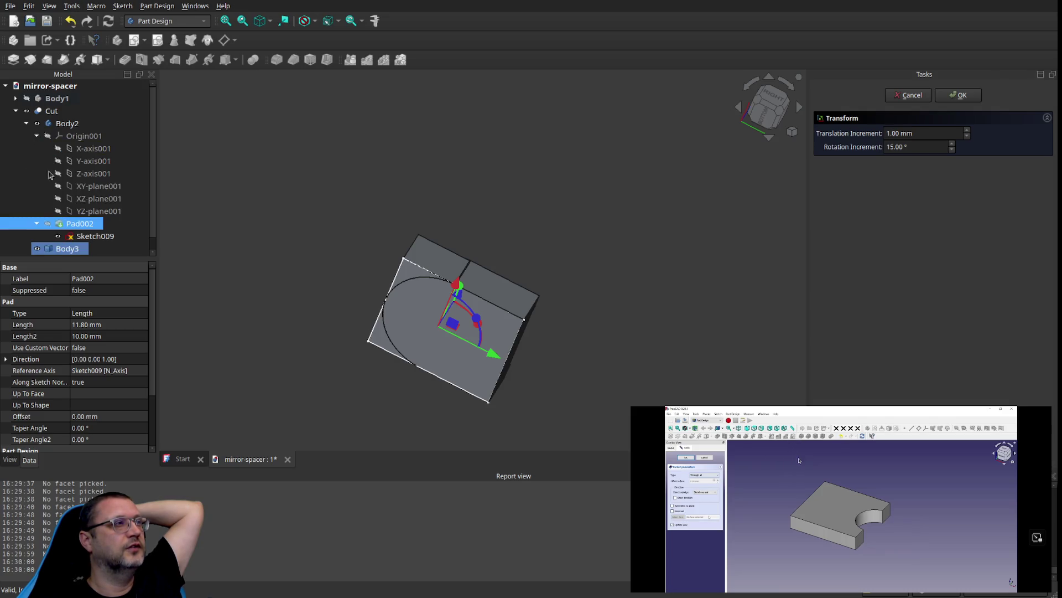
scroll(57, 151, "down", 1)
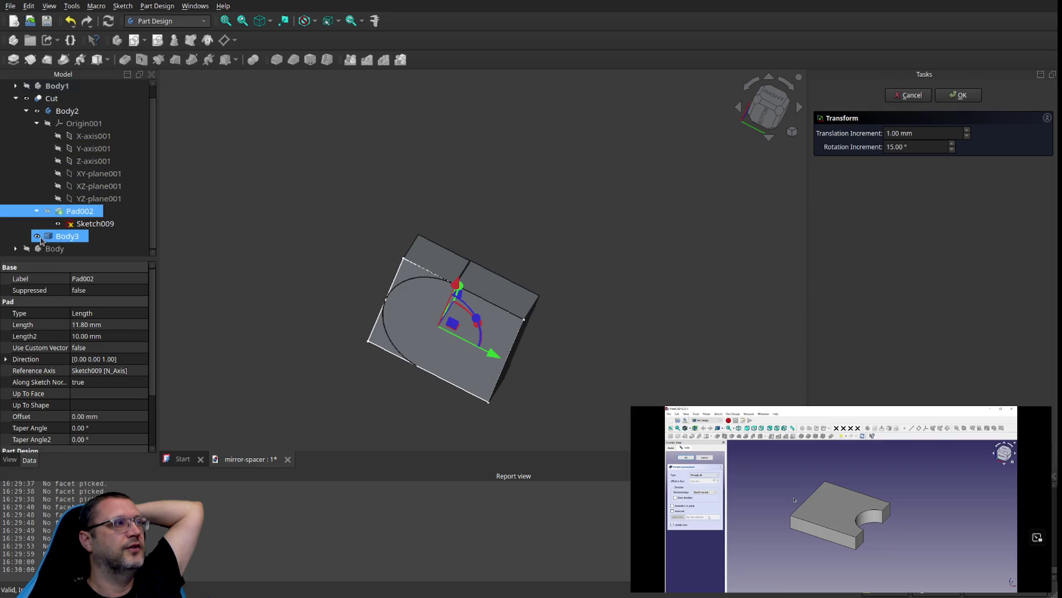
left_click(64, 237)
left_click(16, 249)
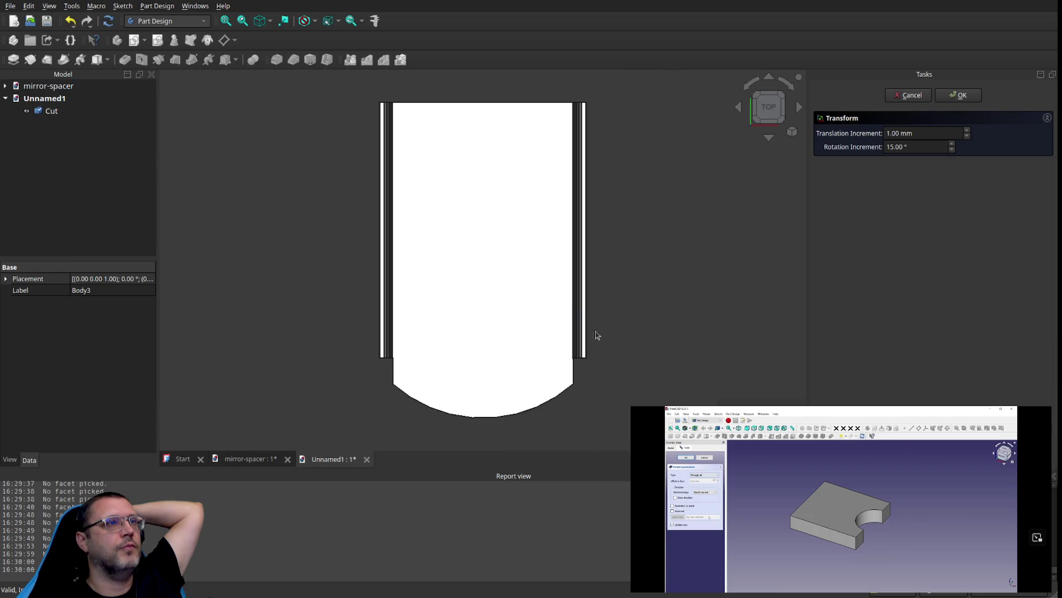
Step: Orbit, pan and zoom to frame the copied Cut part from a front oblique angle
mouse_move(638, 306)
middle_mouse_down()
mouse_move(487, 262)
mouse_move(660, 391)
mouse_move(628, 360)
middle_mouse_up()
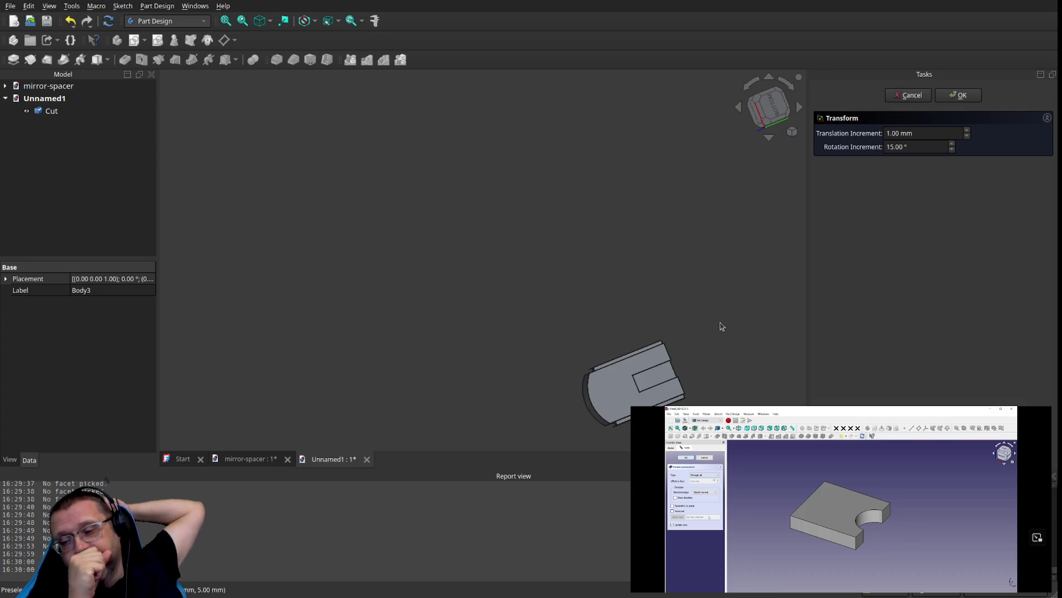
middle_click_drag(630, 390, 448, 300)
scroll(465, 301, "up", 5)
mouse_move(479, 360)
middle_mouse_down("shift")
mouse_move(482, 315)
mouse_move(458, 340)
middle_mouse_up("shift")
scroll(429, 421, "up", 6)
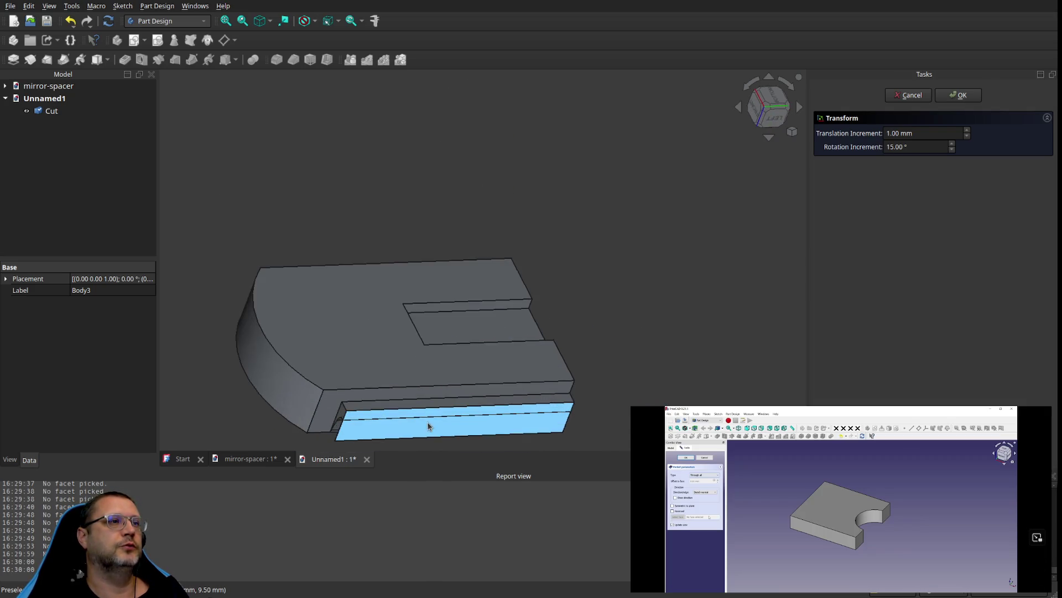
mouse_move(429, 421)
middle_mouse_down("shift")
mouse_move(465, 339)
mouse_move(571, 378)
middle_mouse_up("shift")
scroll(504, 403, "down", 2)
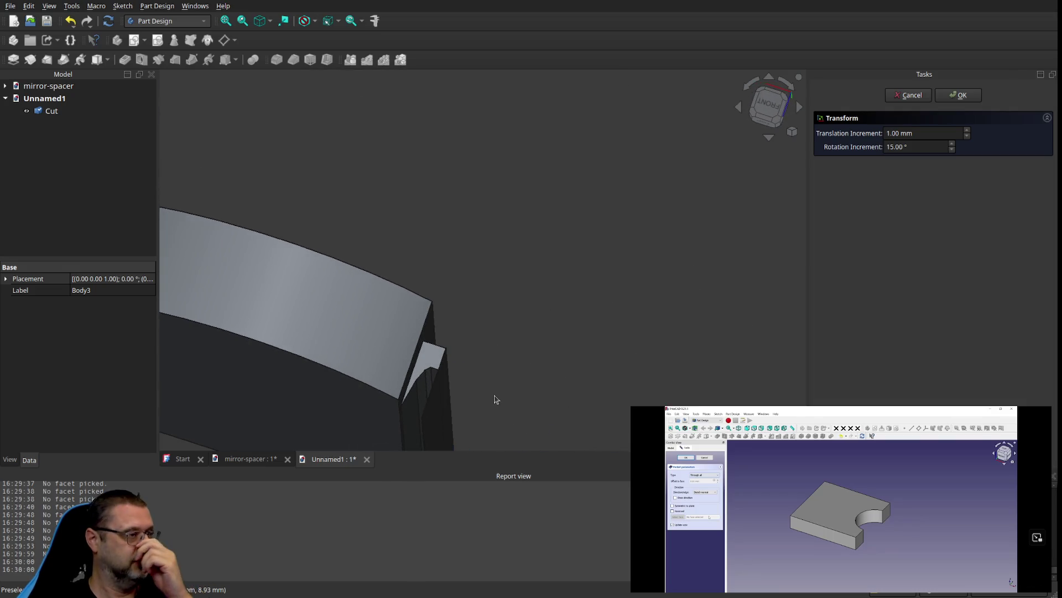
scroll(496, 399, "down", 3)
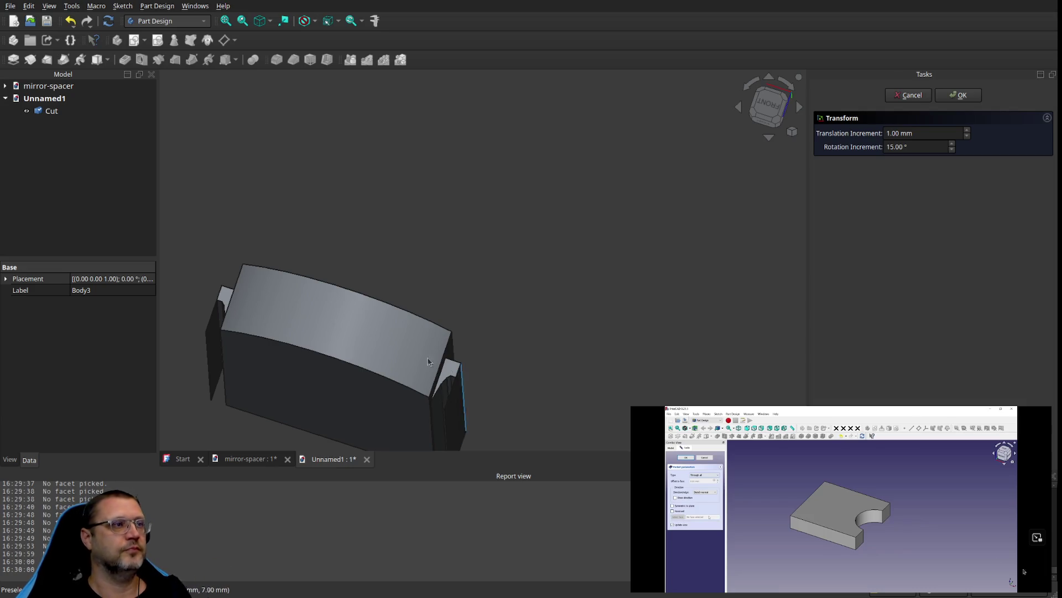
scroll(471, 344, "down", 2)
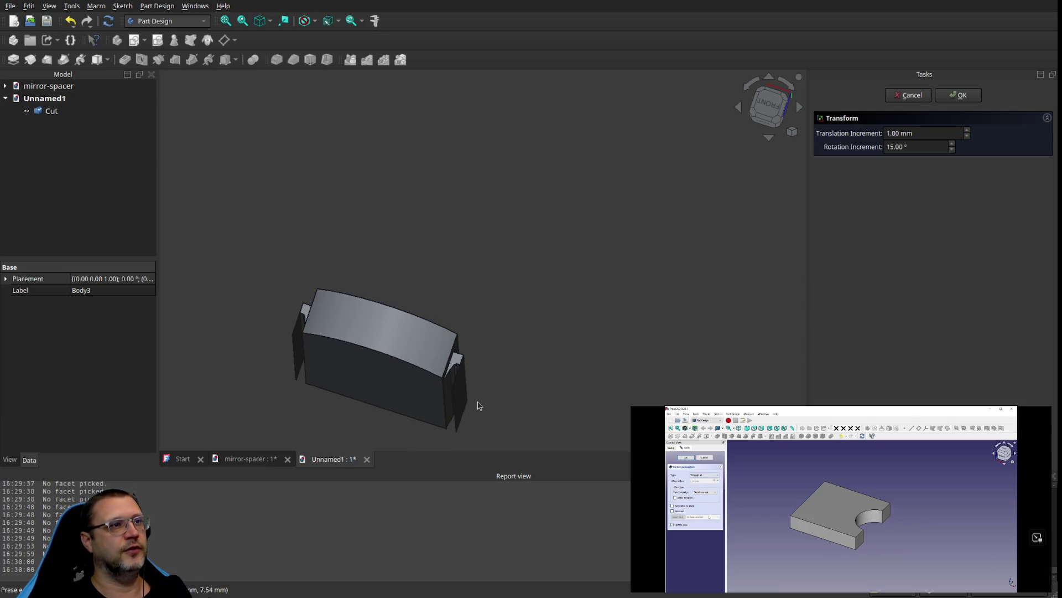
mouse_move(434, 357)
middle_mouse_down()
mouse_move(474, 298)
mouse_move(544, 247)
mouse_move(538, 268)
mouse_move(489, 270)
mouse_move(489, 255)
mouse_move(548, 252)
middle_mouse_up()
scroll(553, 259, "up", 4)
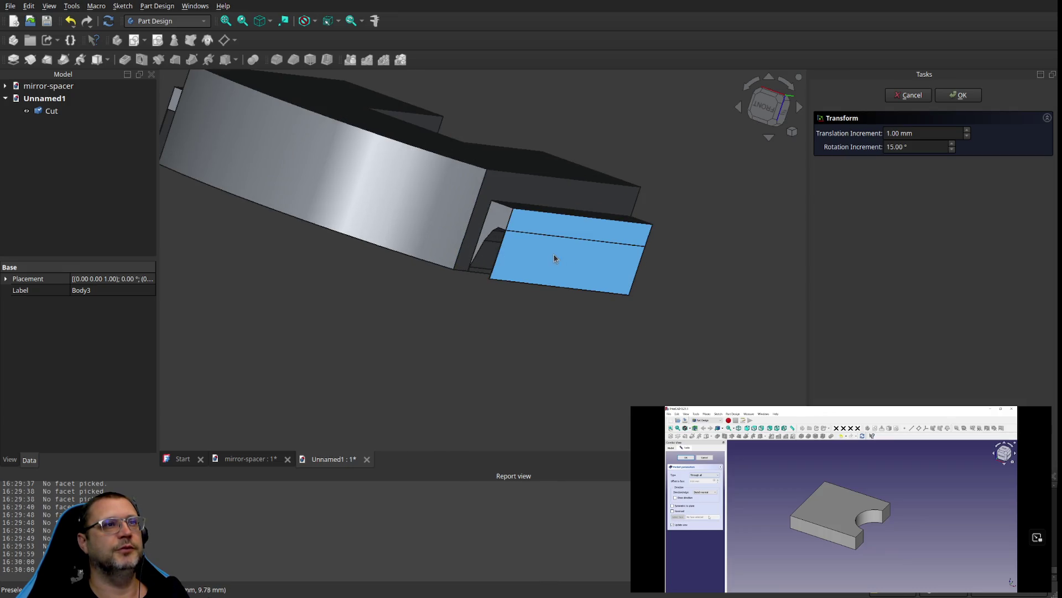
Step: Select edges and faces on the Cut's front, leaving only the front face selected
left_click(550, 236)
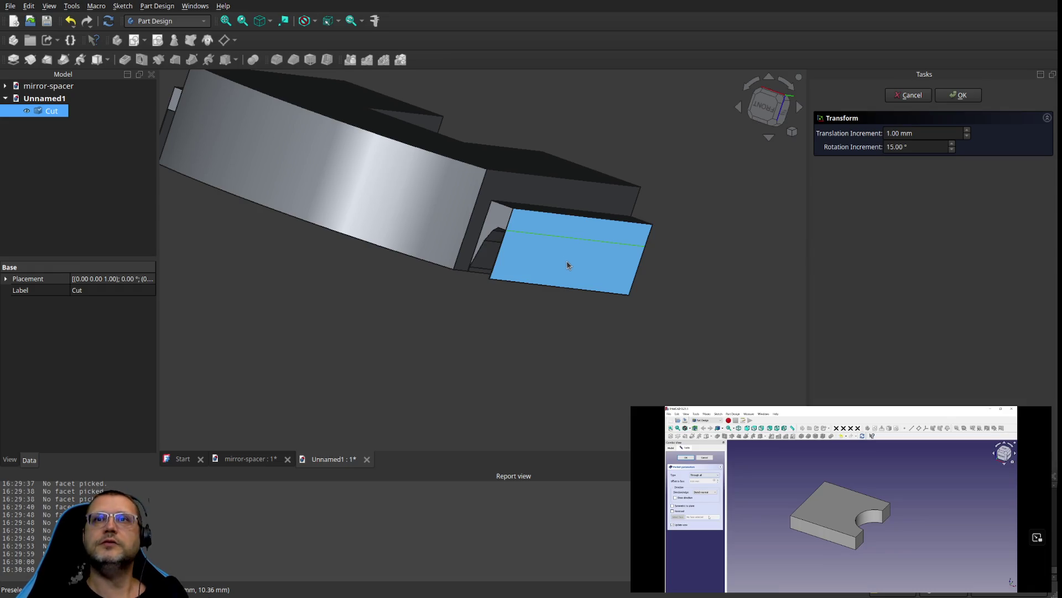
left_click(556, 218)
left_click(541, 237)
left_click(622, 235)
left_click(541, 267)
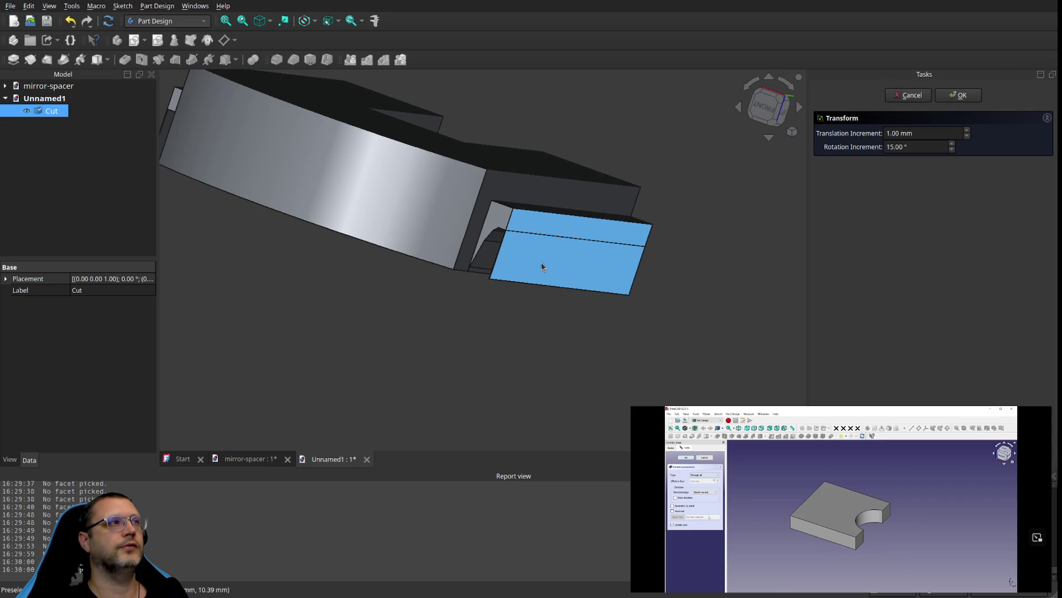
left_click(541, 267)
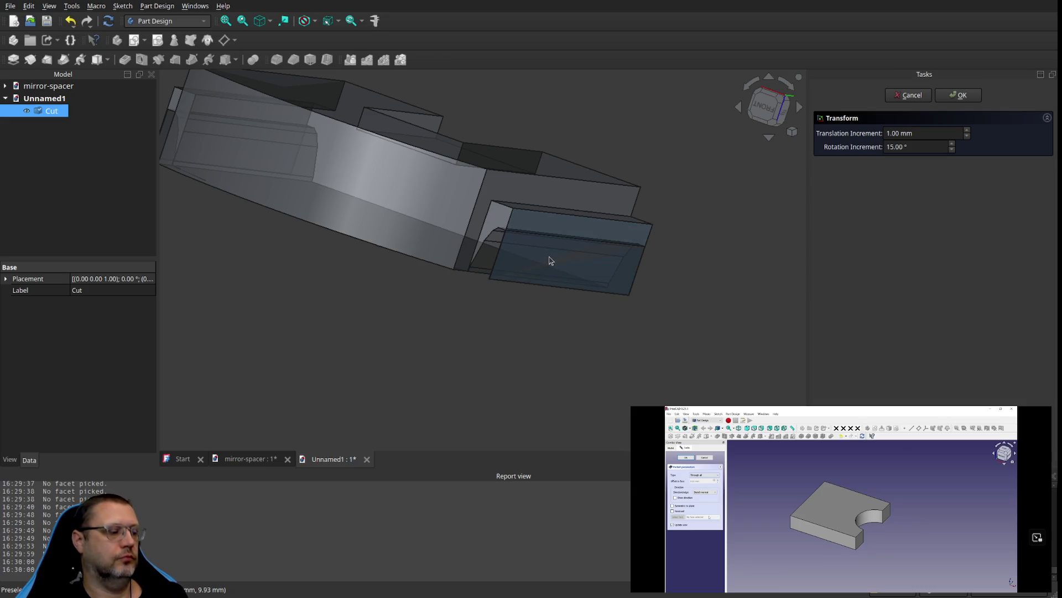
left_click(562, 276)
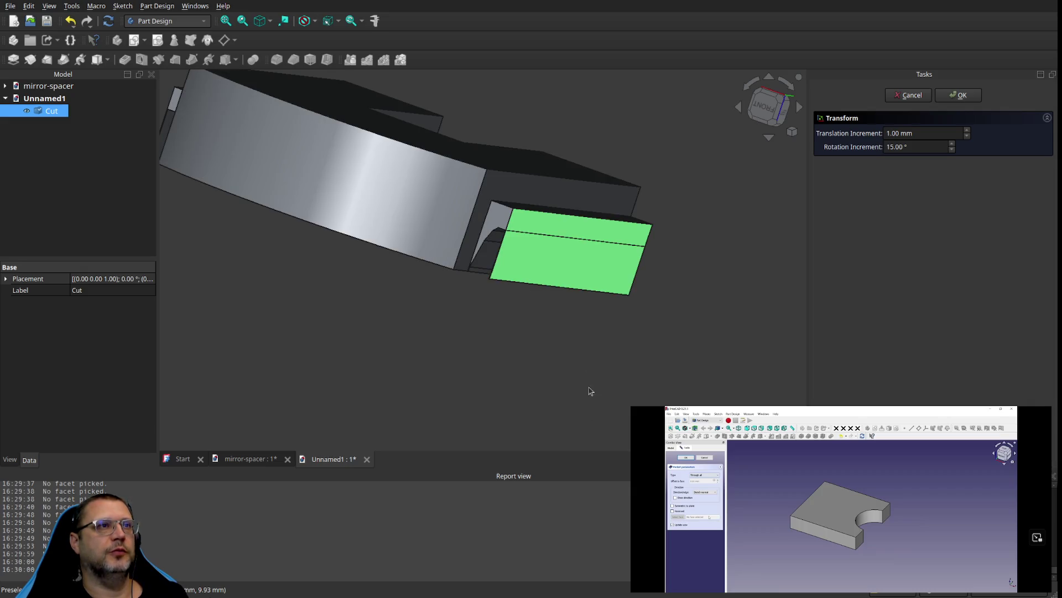
left_click(550, 266)
left_click(552, 264)
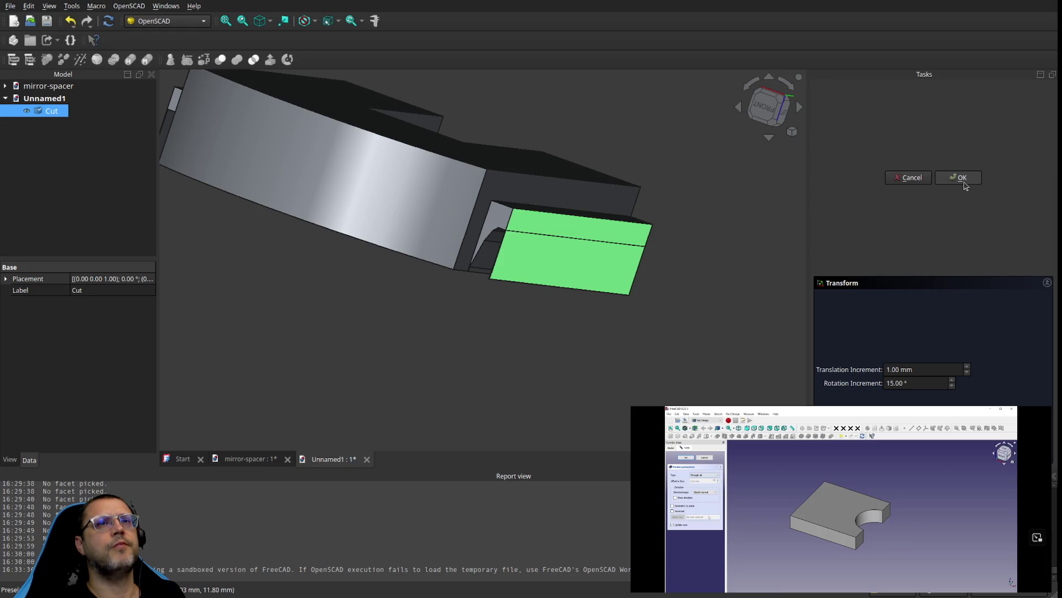
Step: Cancel the Transform task, select the Cut solid and switch to the Points workbench
left_click(905, 182)
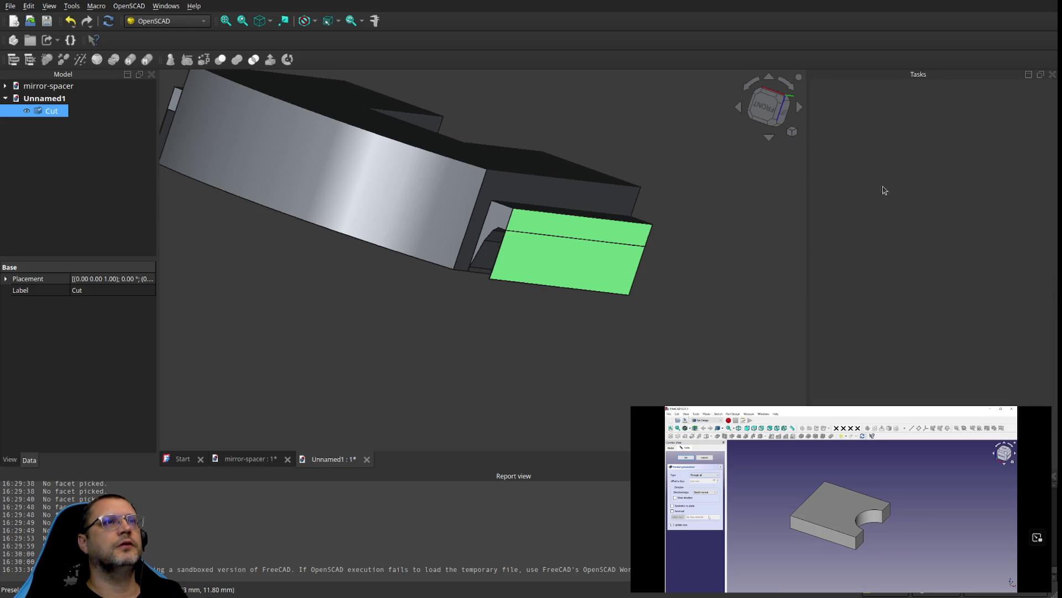
left_click(505, 236)
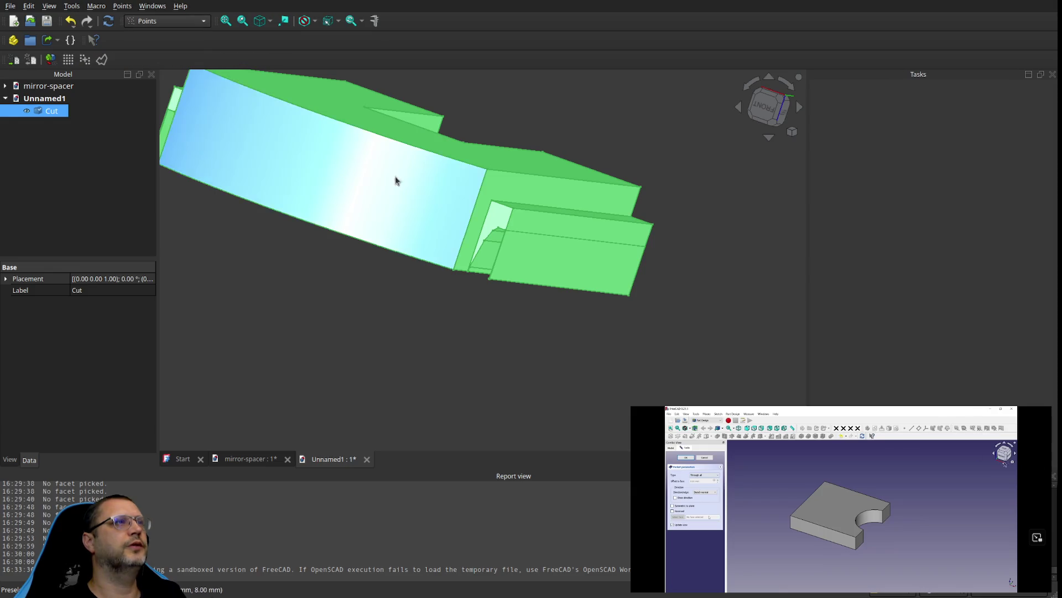
left_click(551, 242)
Step: Select the Cut's front face and the edge across it
left_click(551, 242)
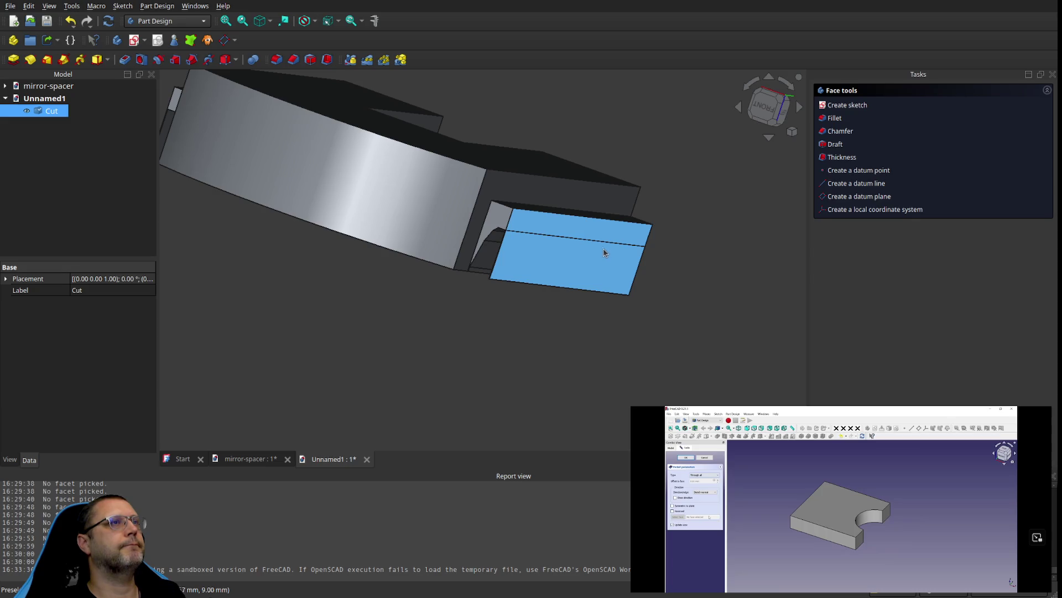
left_click(603, 243)
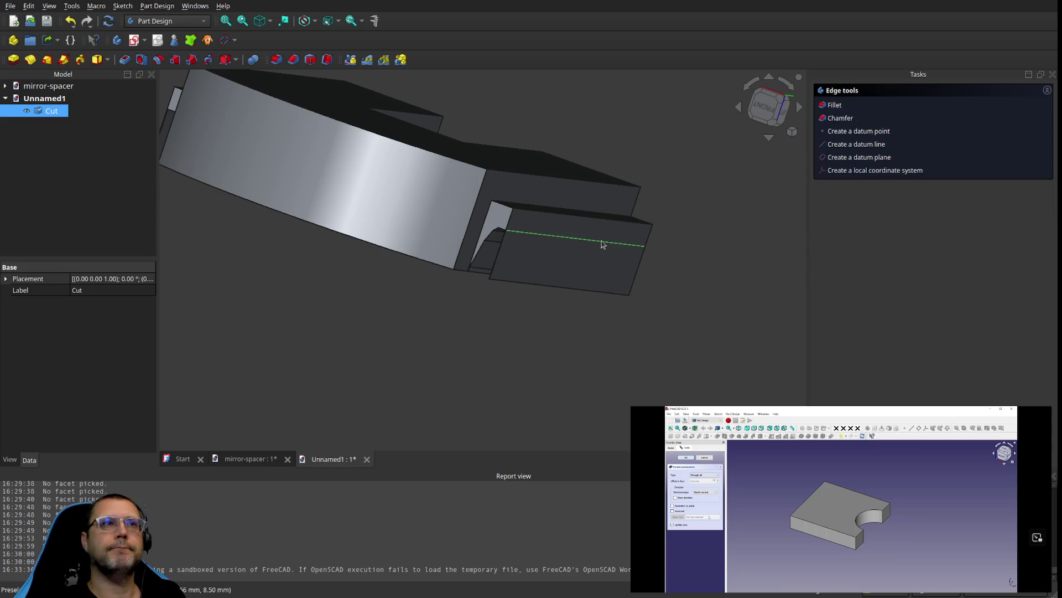
left_click(594, 265)
scroll(595, 265, "up", 2)
scroll(594, 267, "up", 2)
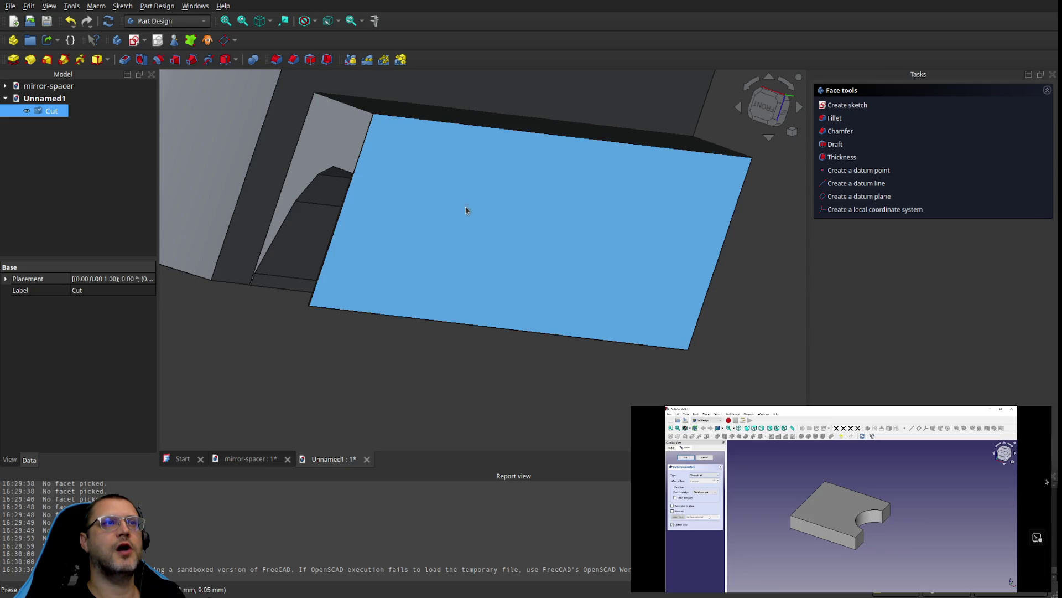
left_click(410, 152)
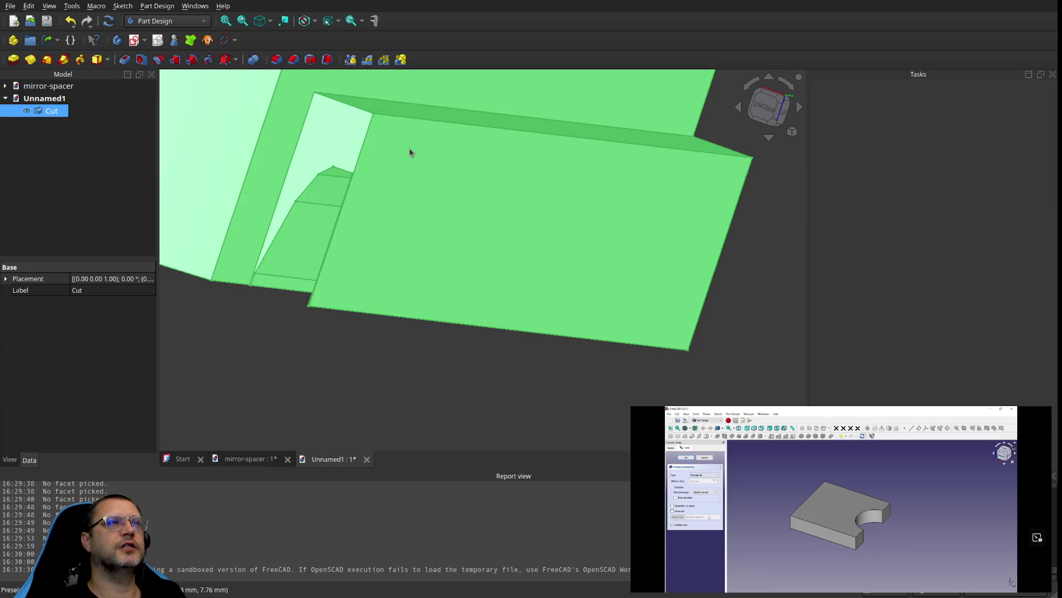